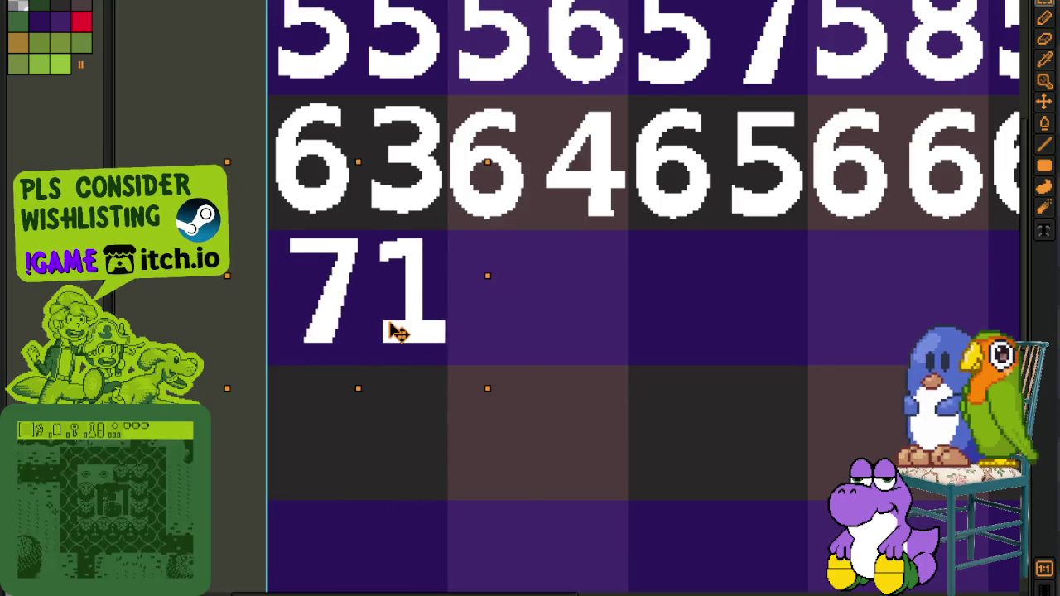
Write 72 below the number grid and move it beside 71 on the third row
{"action": "scroll", "coordinate": [798, 324], "scroll_direction": "down", "scroll_amount": 5}
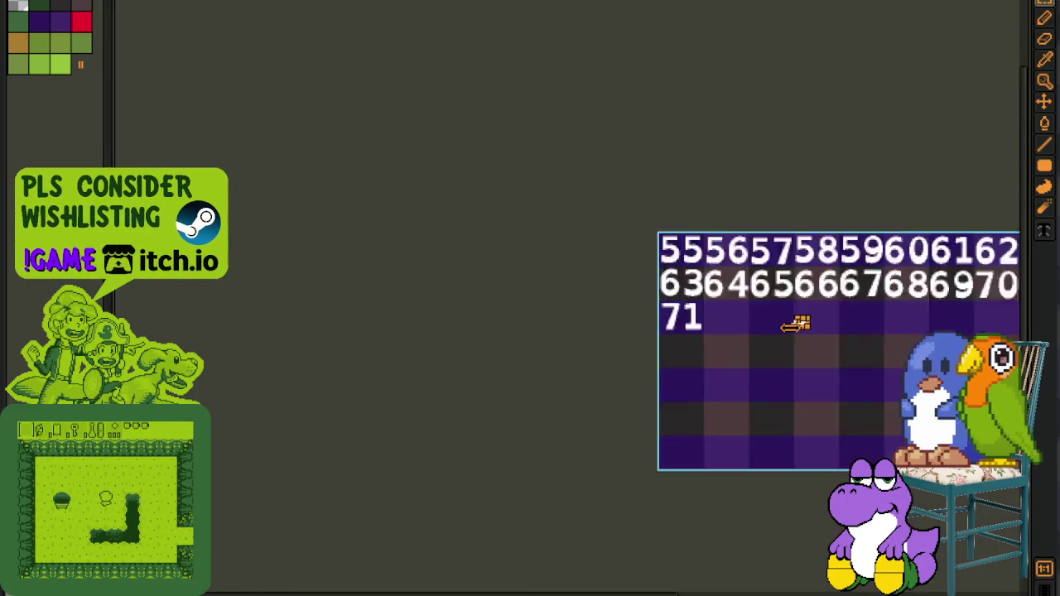
{"action": "scroll", "coordinate": [803, 338], "scroll_direction": "down", "scroll_amount": 2}
{"action": "left_click_drag", "start_coordinate": [779, 355], "coordinate": [535, 338]}
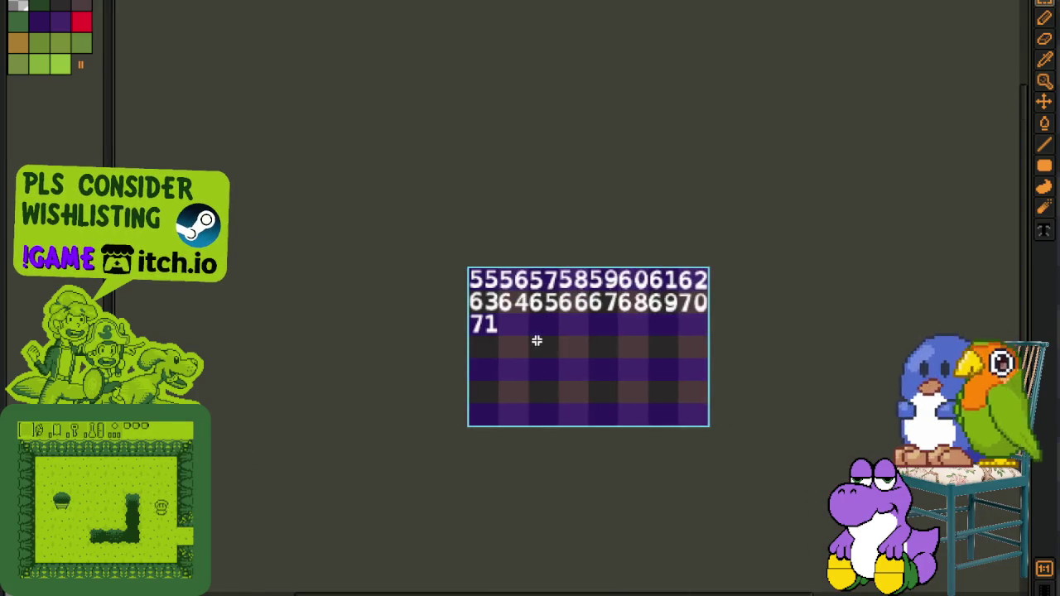
{"action": "scroll", "coordinate": [535, 337], "scroll_direction": "up", "scroll_amount": 1}
{"action": "scroll", "coordinate": [451, 347], "scroll_direction": "up", "scroll_amount": 1}
{"action": "left_click_drag", "start_coordinate": [440, 348], "coordinate": [910, 474]}
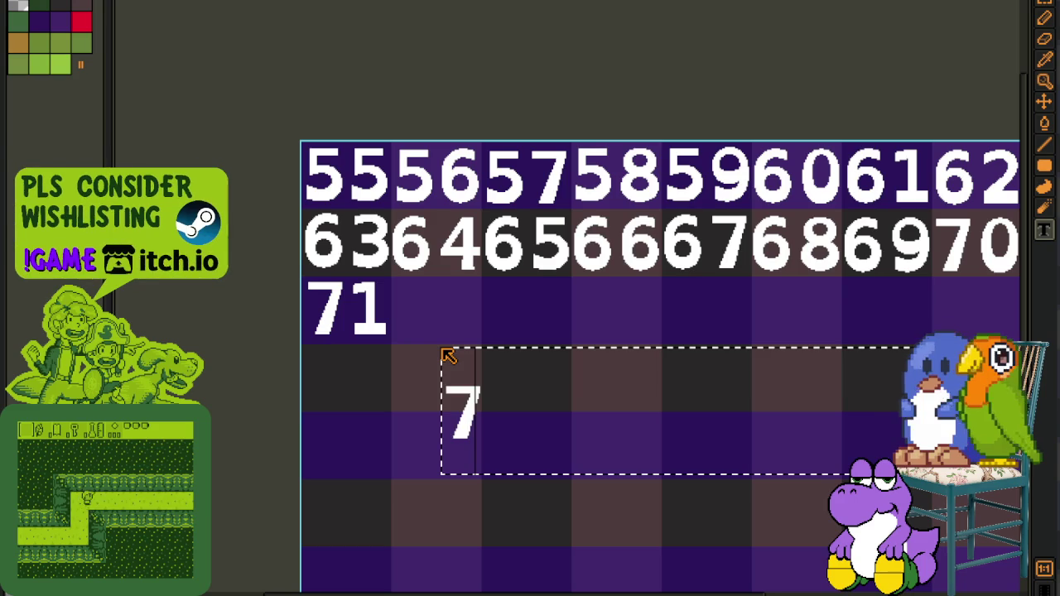
{"action": "left_click", "coordinate": [441, 347]}
{"action": "left_click_drag", "start_coordinate": [418, 350], "coordinate": [594, 497]}
{"action": "left_click_drag", "start_coordinate": [530, 445], "coordinate": [474, 346]}
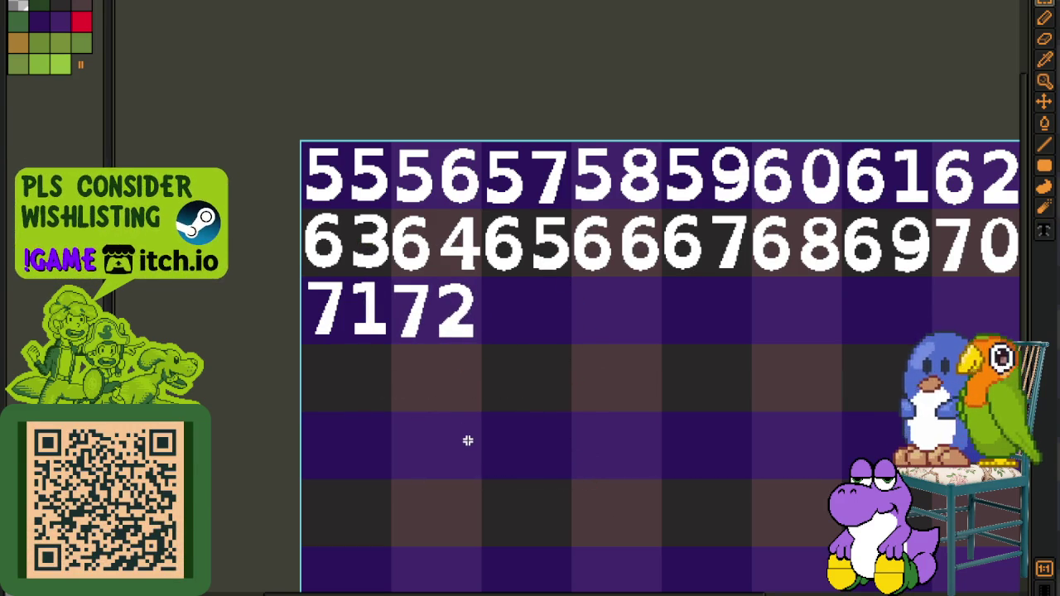
Add 73 and 74 after 72 on the third row, nudging 74 one pixel right
{"action": "left_click_drag", "start_coordinate": [1020, 571], "coordinate": [510, 447]}
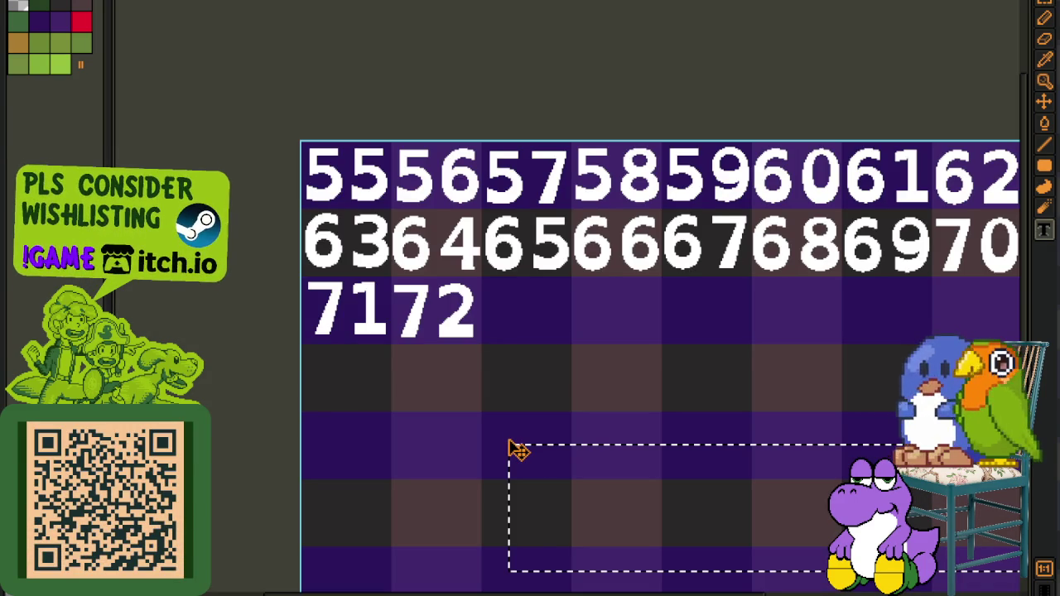
{"action": "type", "text": "73"}
{"action": "key", "text": "Return"}
{"action": "mouse_move", "coordinate": [488, 441]}
{"action": "left_mouse_down"}
{"action": "mouse_move", "coordinate": [626, 564]}
{"action": "mouse_move", "coordinate": [562, 339]}
{"action": "left_mouse_up"}
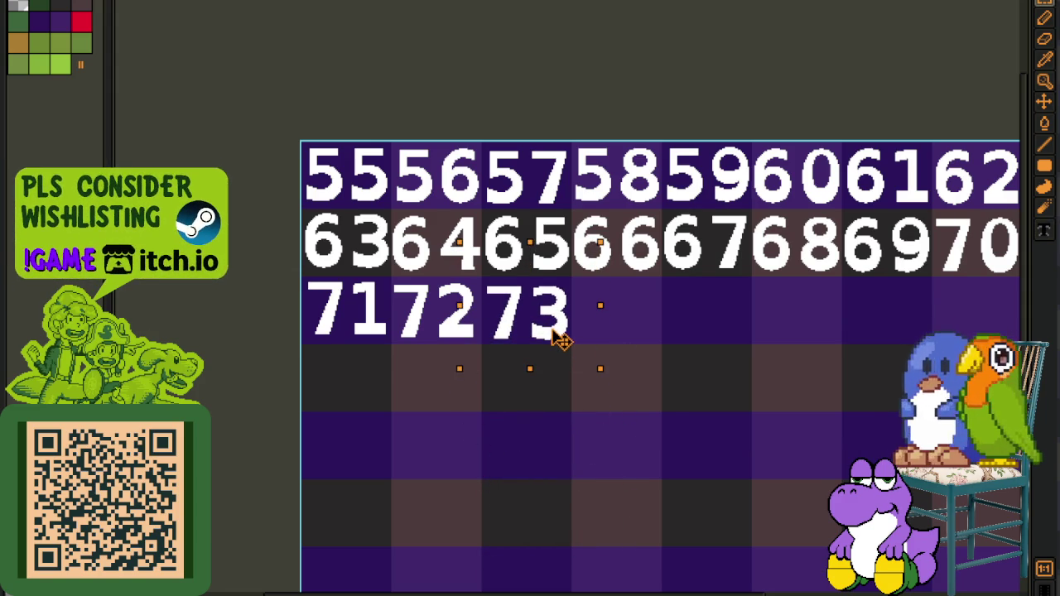
{"action": "left_click_drag", "start_coordinate": [629, 385], "coordinate": [436, 390]}
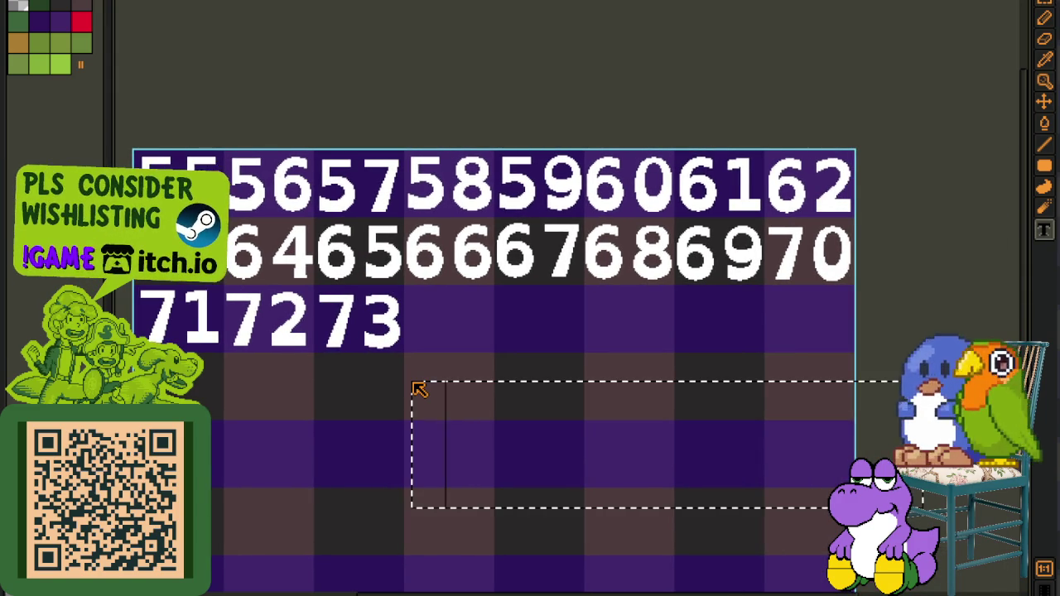
{"action": "type", "text": "74"}
{"action": "key", "text": "Return"}
{"action": "left_click_drag", "start_coordinate": [397, 396], "coordinate": [539, 515]}
{"action": "left_click_drag", "start_coordinate": [504, 471], "coordinate": [492, 350]}
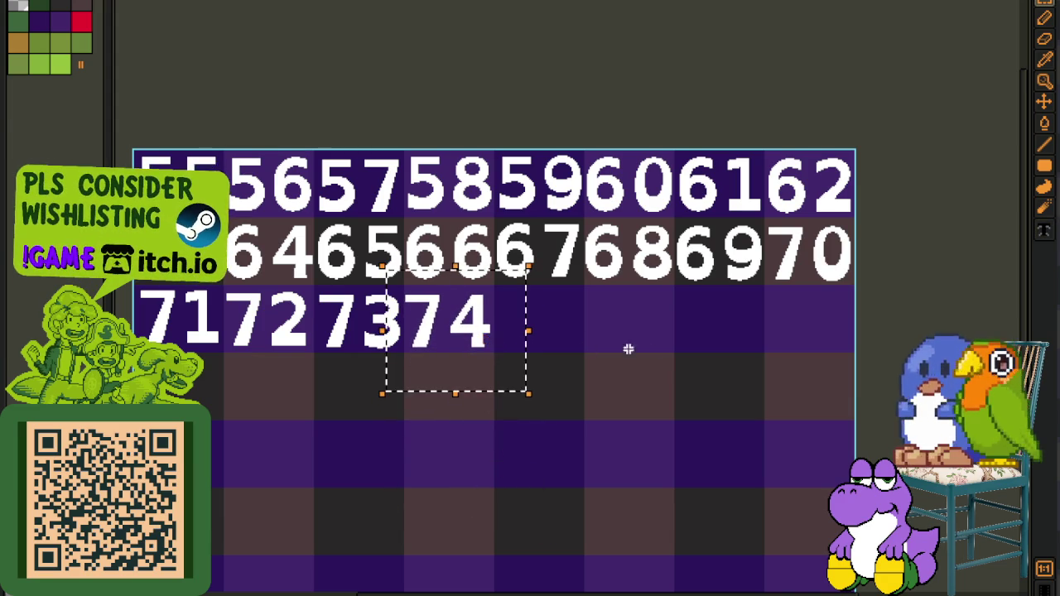
{"action": "scroll", "coordinate": [477, 339], "scroll_direction": "up", "scroll_amount": 3}
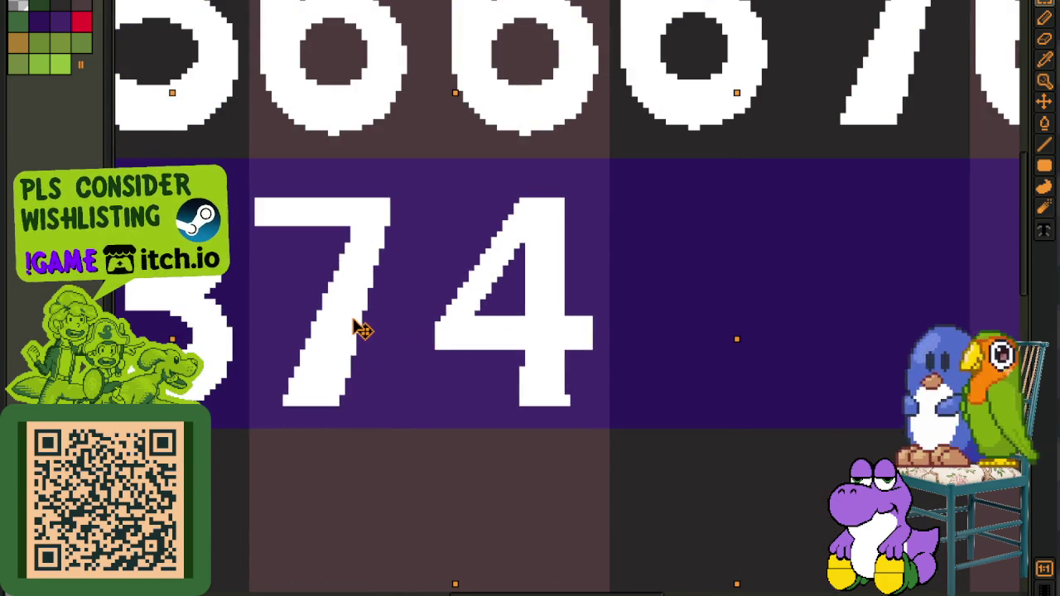
{"action": "key", "text": "Right"}
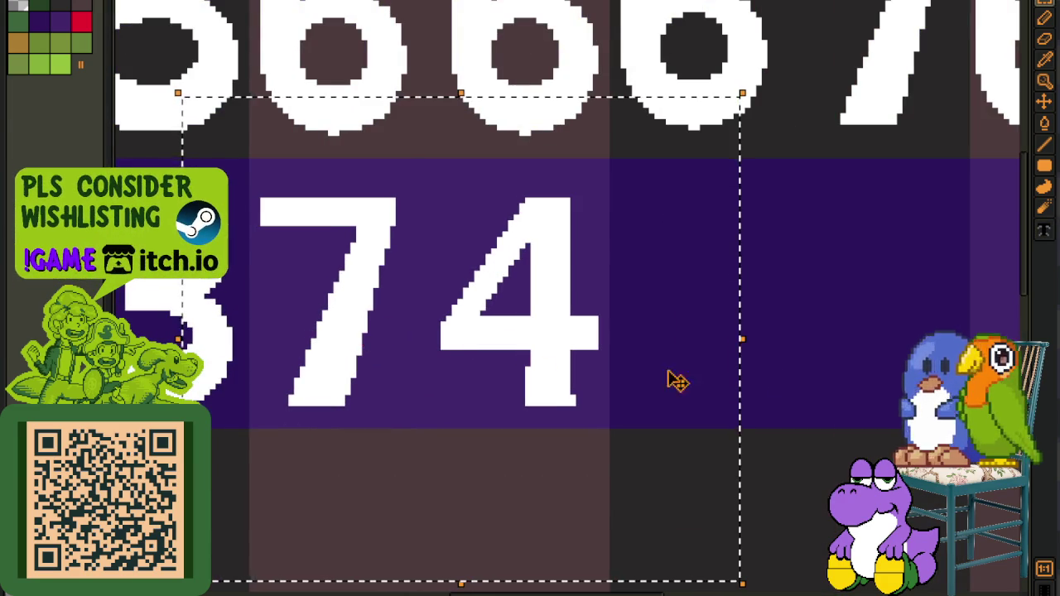
Place 75 and 76 after 74 at the end of the third row
{"action": "scroll", "coordinate": [609, 372], "scroll_direction": "down", "scroll_amount": 3}
{"action": "scroll", "coordinate": [795, 383], "scroll_direction": "down", "scroll_amount": 3}
{"action": "key", "text": "ctrl+v"}
{"action": "left_click", "coordinate": [596, 339]}
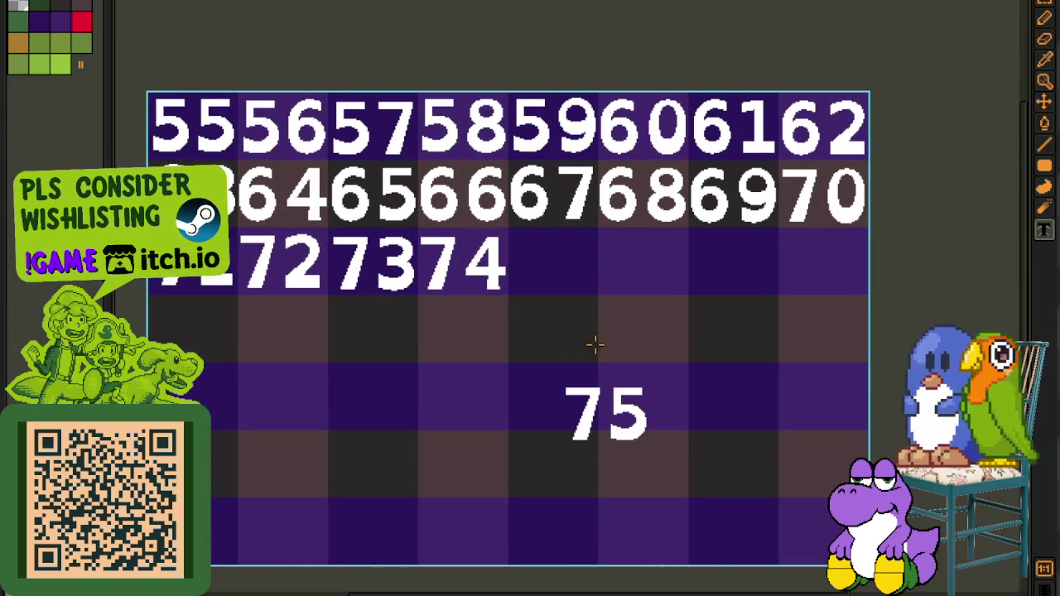
{"action": "left_click_drag", "start_coordinate": [634, 439], "coordinate": [580, 290]}
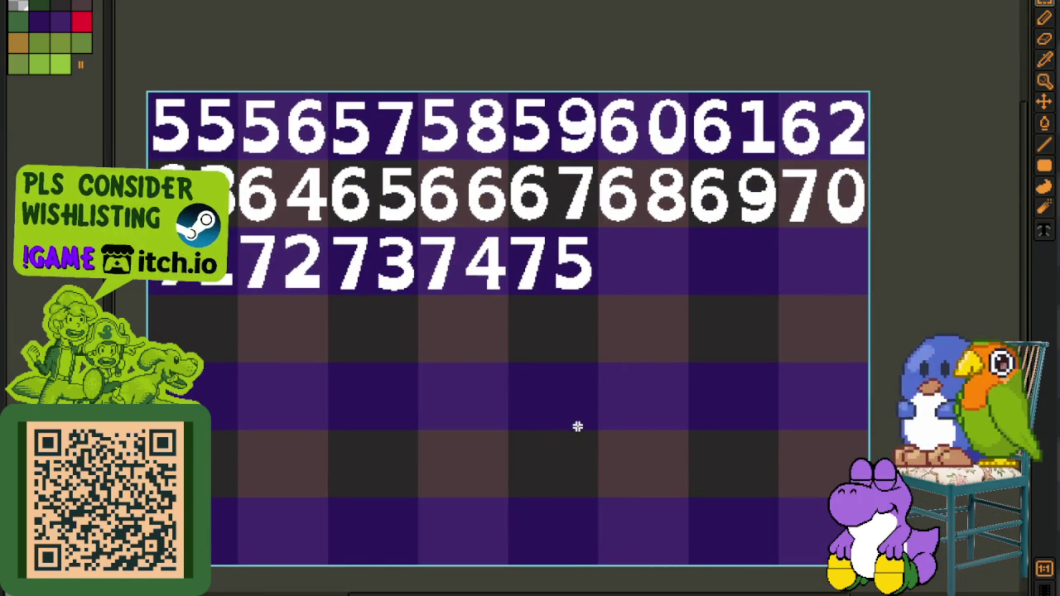
{"action": "scroll", "coordinate": [620, 419], "scroll_direction": "right", "scroll_amount": 5}
{"action": "key", "text": "ctrl+v"}
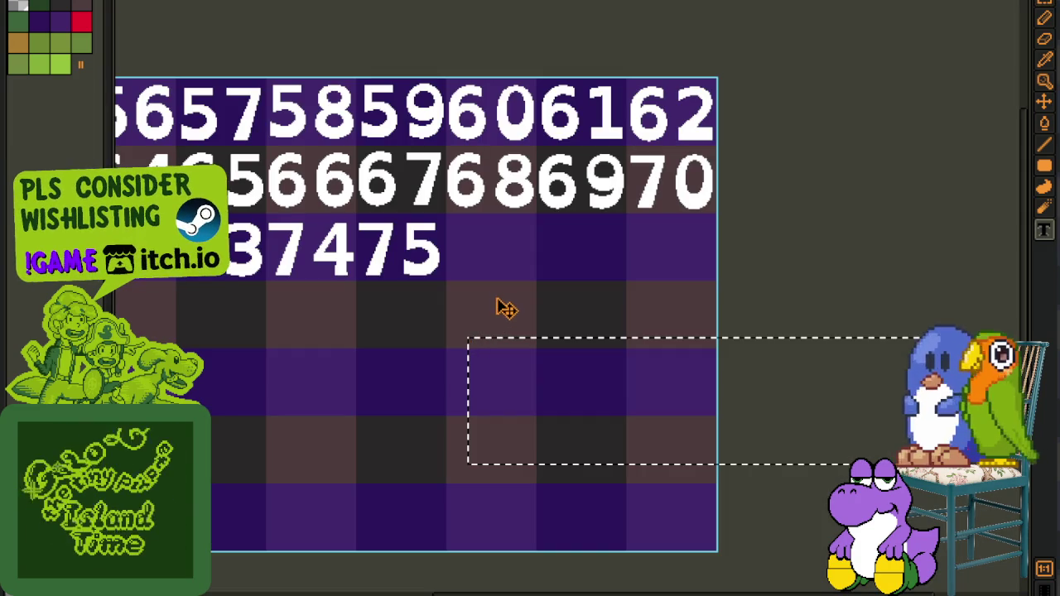
{"action": "left_click", "coordinate": [500, 298]}
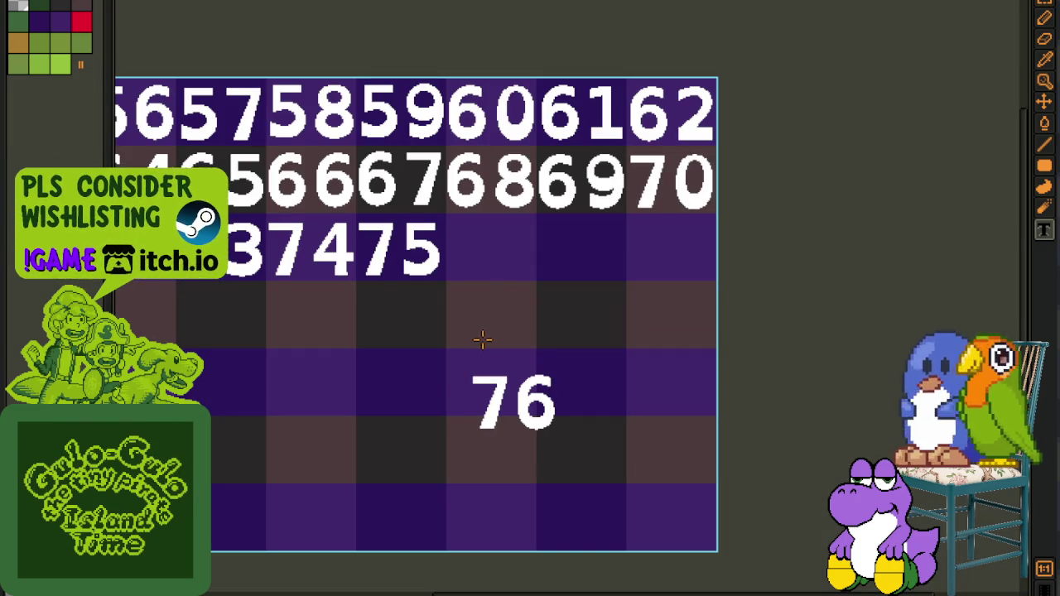
{"action": "left_click_drag", "start_coordinate": [441, 338], "coordinate": [591, 488]}
{"action": "left_click_drag", "start_coordinate": [551, 438], "coordinate": [522, 282]}
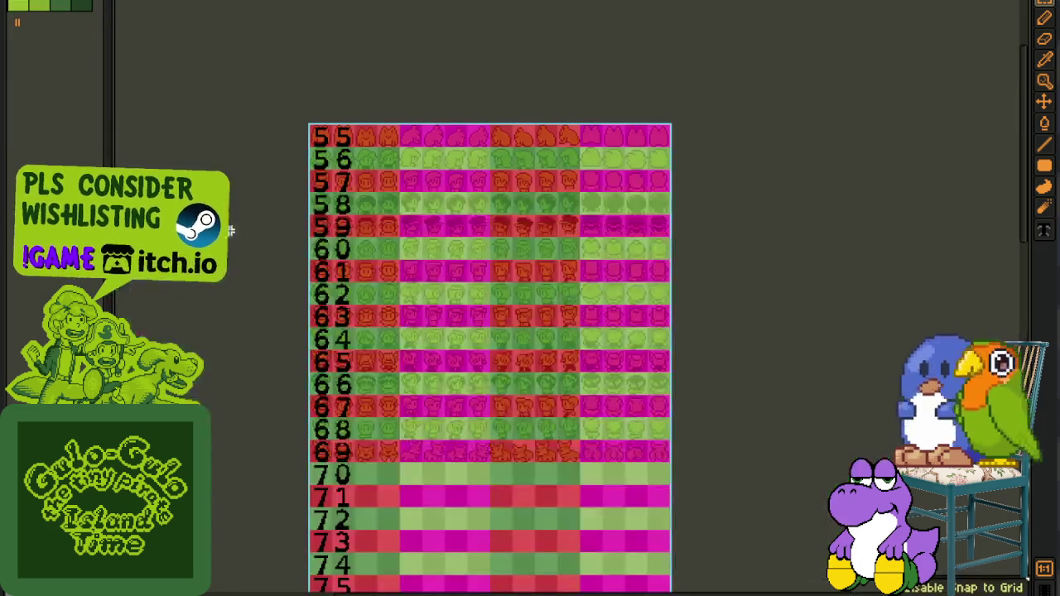
{"action": "scroll", "coordinate": [346, 451], "scroll_direction": "up", "scroll_amount": 2}
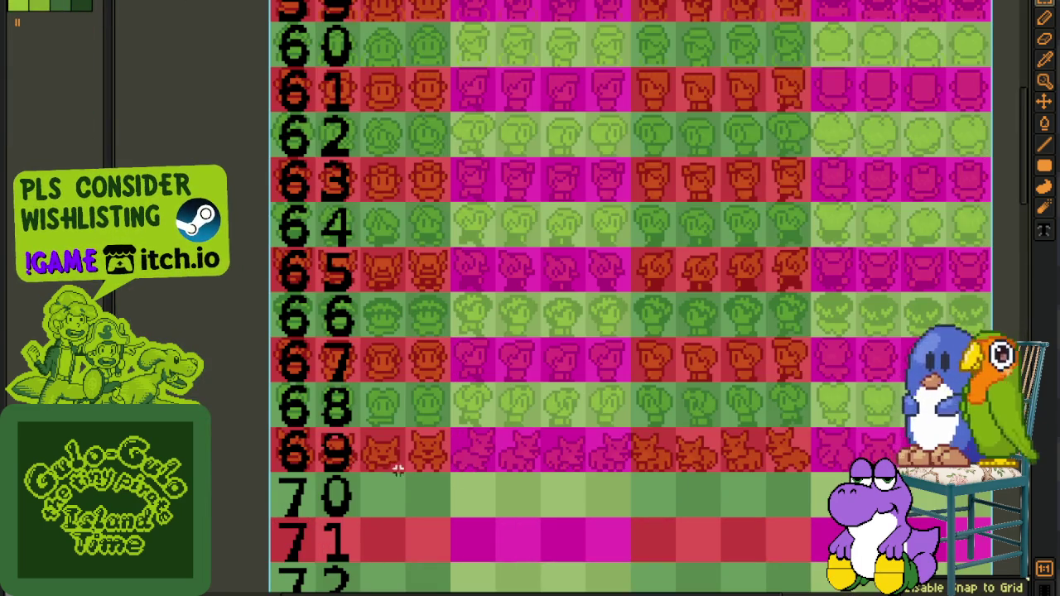
{"action": "scroll", "coordinate": [392, 468], "scroll_direction": "down", "scroll_amount": 2}
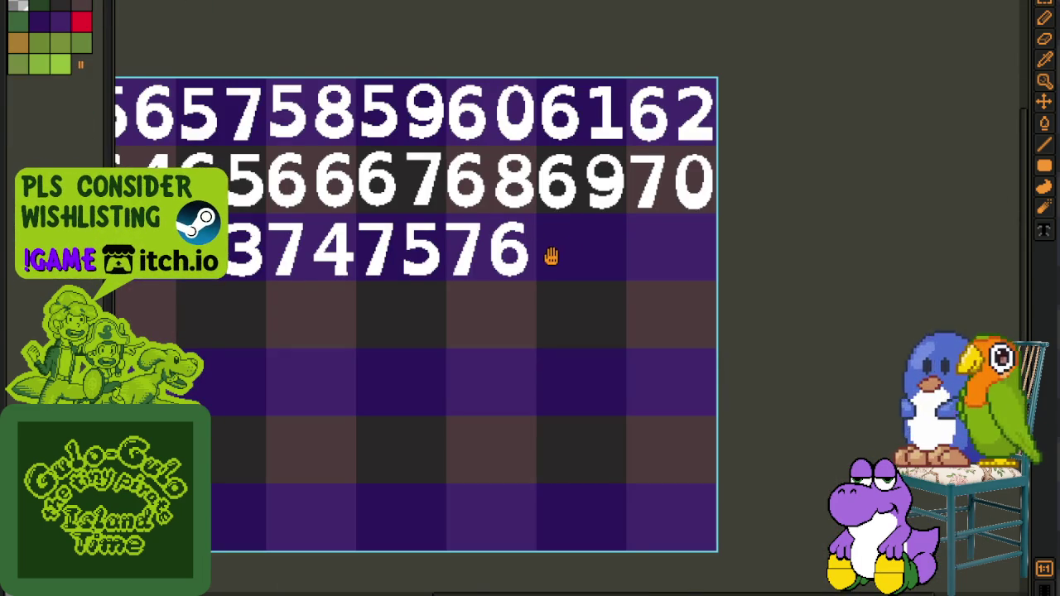
Place 77 and 78 after 76 to complete the third row
{"action": "left_click_drag", "start_coordinate": [555, 255], "coordinate": [477, 234]}
{"action": "key", "text": "ctrl+v"}
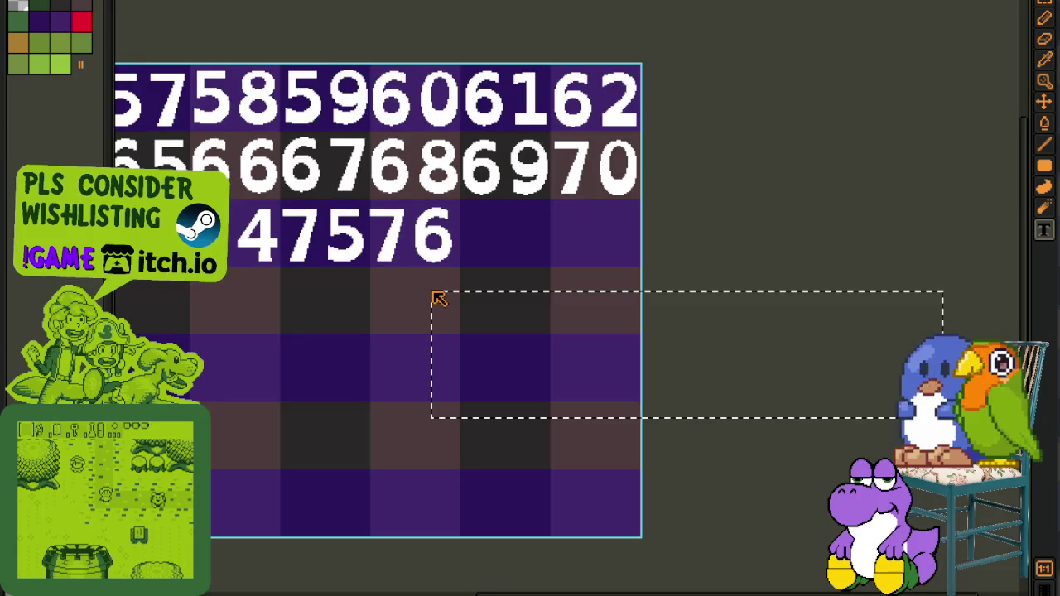
{"action": "left_click_drag", "start_coordinate": [438, 298], "coordinate": [487, 298]}
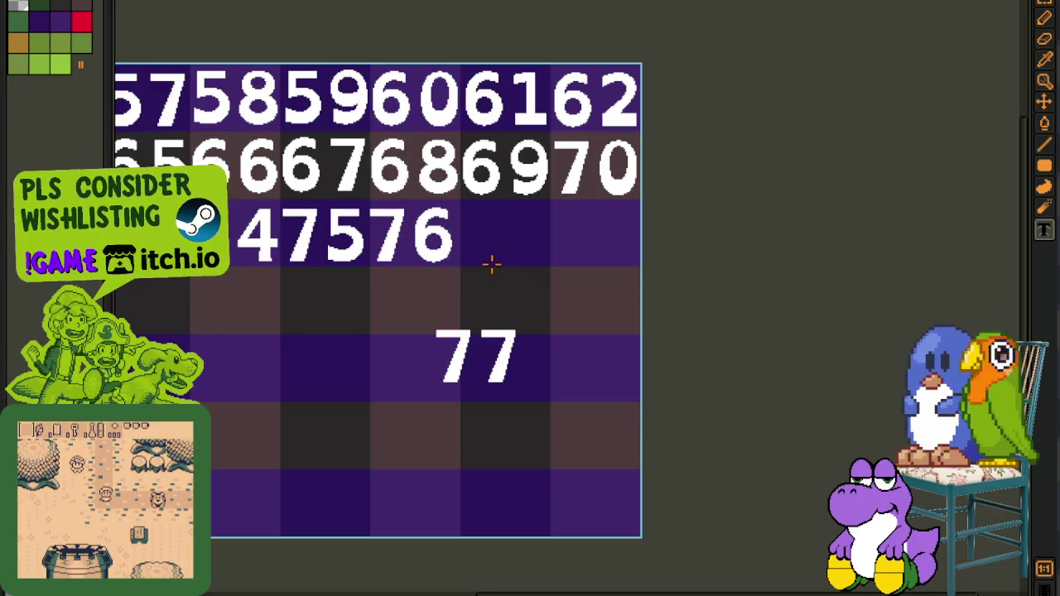
{"action": "scroll", "coordinate": [411, 298], "scroll_direction": "up", "scroll_amount": 2}
{"action": "left_click_drag", "start_coordinate": [401, 293], "coordinate": [620, 504]}
{"action": "mouse_move", "coordinate": [557, 458]}
{"action": "left_mouse_down"}
{"action": "mouse_move", "coordinate": [611, 348]}
{"action": "mouse_move", "coordinate": [602, 223]}
{"action": "left_mouse_up"}
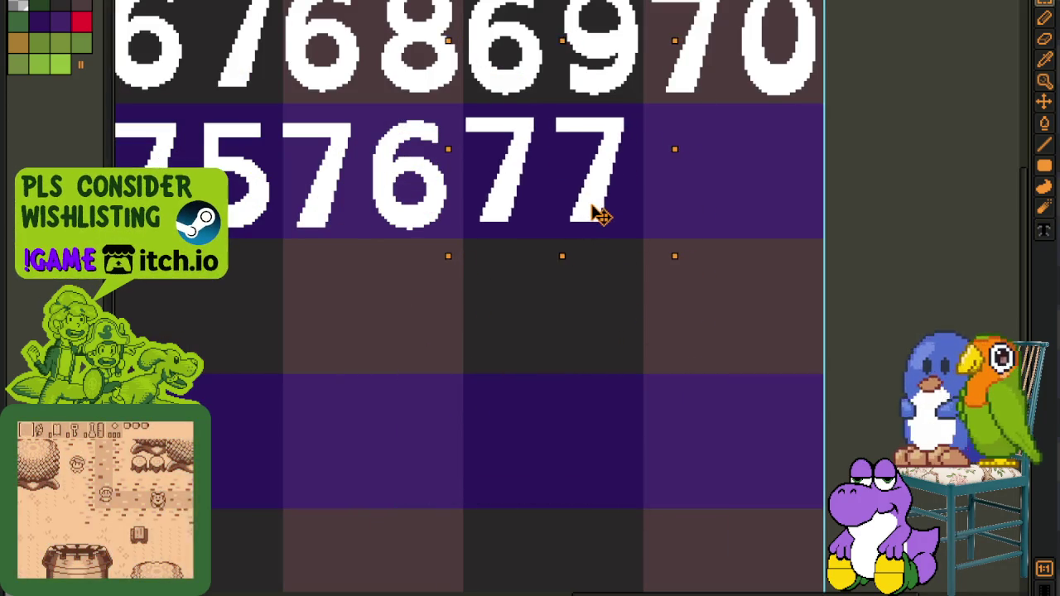
{"action": "key", "text": "ctrl+d"}
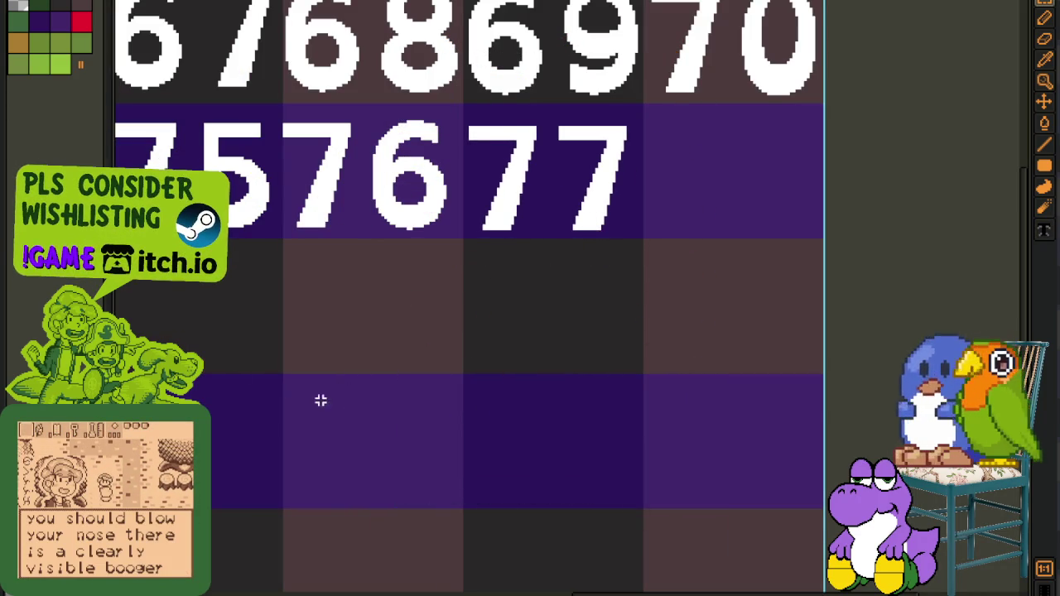
{"action": "mouse_move", "coordinate": [907, 592]}
{"action": "left_mouse_down"}
{"action": "mouse_move", "coordinate": [214, 362]}
{"action": "mouse_move", "coordinate": [443, 579]}
{"action": "left_mouse_up"}
{"action": "key", "text": "ctrl+v"}
{"action": "mouse_move", "coordinate": [412, 496]}
{"action": "left_mouse_down"}
{"action": "mouse_move", "coordinate": [832, 207]}
{"action": "mouse_move", "coordinate": [799, 211]}
{"action": "left_mouse_up"}
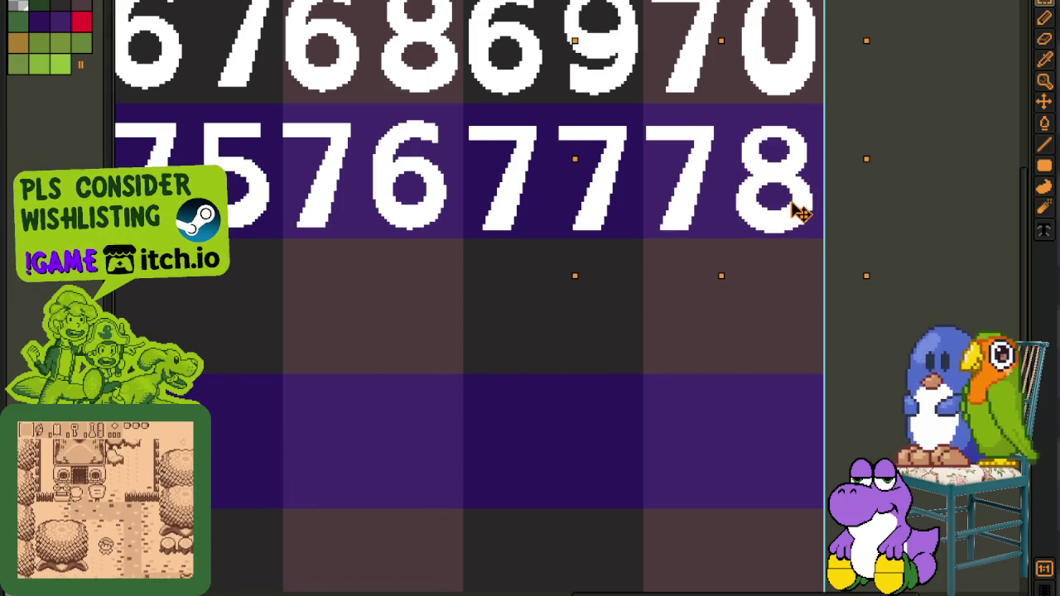
Write 79 below the sheet and move it to start the fourth row
{"action": "scroll", "coordinate": [294, 385], "scroll_direction": "down", "scroll_amount": 4}
{"action": "mouse_move", "coordinate": [155, 381]}
{"action": "left_mouse_down"}
{"action": "mouse_move", "coordinate": [335, 367]}
{"action": "mouse_move", "coordinate": [384, 328]}
{"action": "left_mouse_up"}
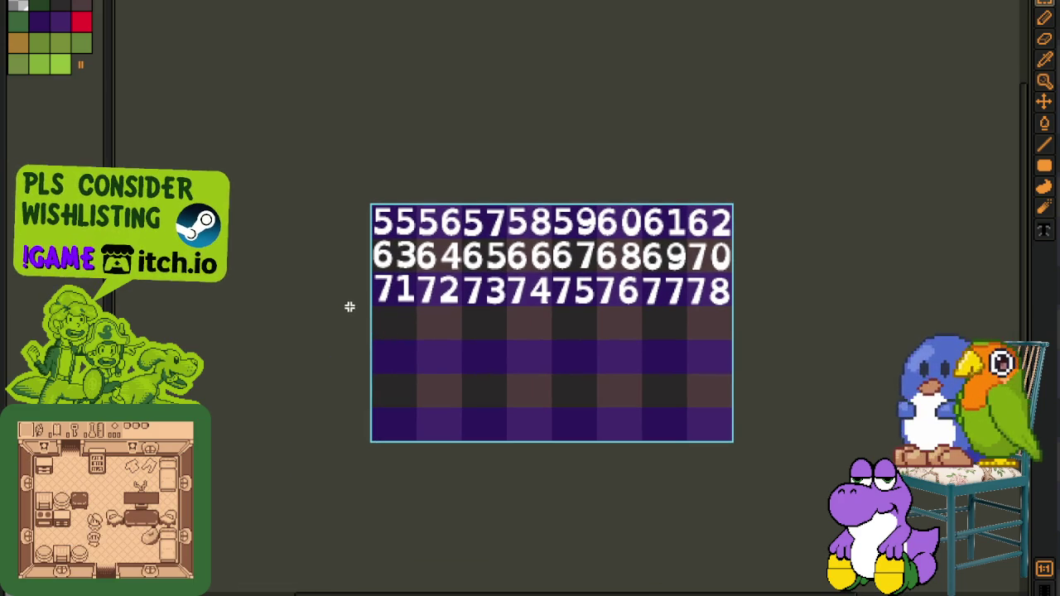
{"action": "scroll", "coordinate": [390, 309], "scroll_direction": "up", "scroll_amount": 1}
{"action": "scroll", "coordinate": [390, 309], "scroll_direction": "up", "scroll_amount": 1}
{"action": "left_click_drag", "start_coordinate": [1019, 580], "coordinate": [365, 326]}
{"action": "type", "text": "7"}
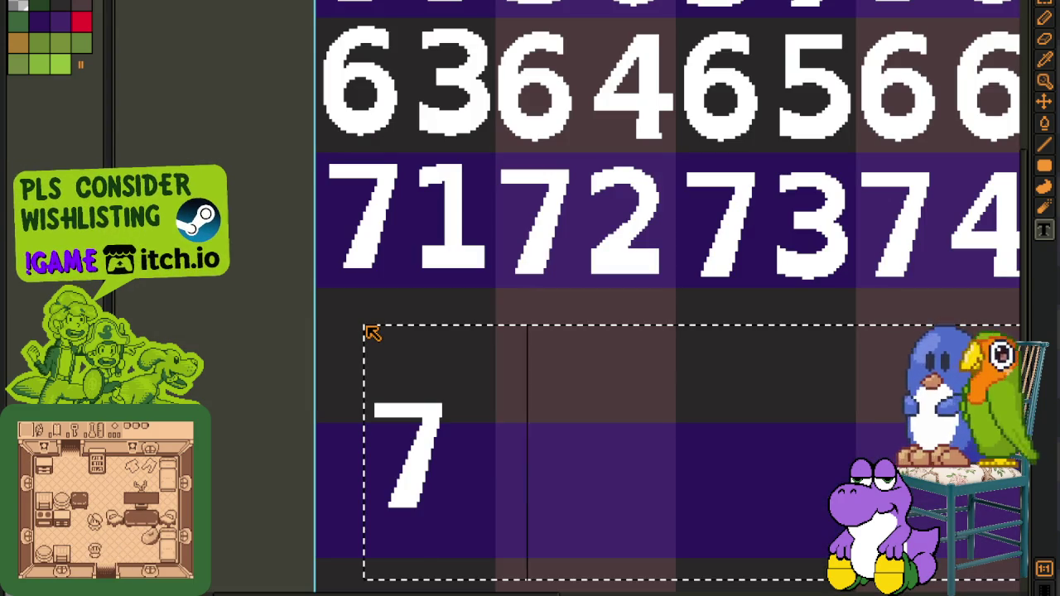
{"action": "type", "text": "9"}
{"action": "key", "text": "Return"}
{"action": "mouse_move", "coordinate": [358, 372]}
{"action": "left_mouse_down"}
{"action": "mouse_move", "coordinate": [549, 501]}
{"action": "mouse_move", "coordinate": [484, 382]}
{"action": "left_mouse_up"}
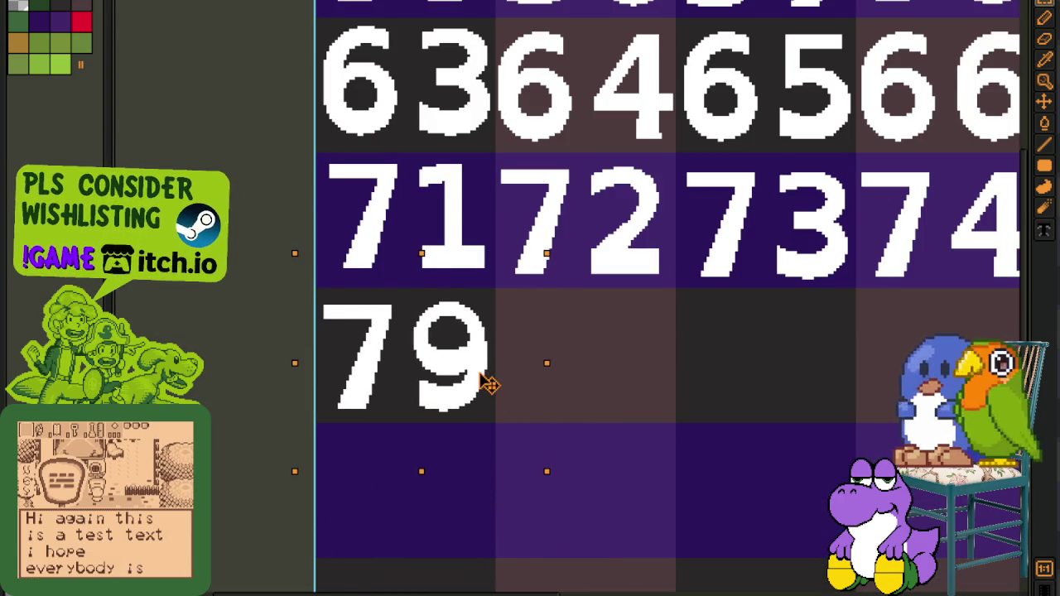
{"action": "left_click", "coordinate": [714, 430]}
Move 80 beside 79 on the fourth row, then write and select 81
{"action": "left_click_drag", "start_coordinate": [685, 461], "coordinate": [564, 417]}
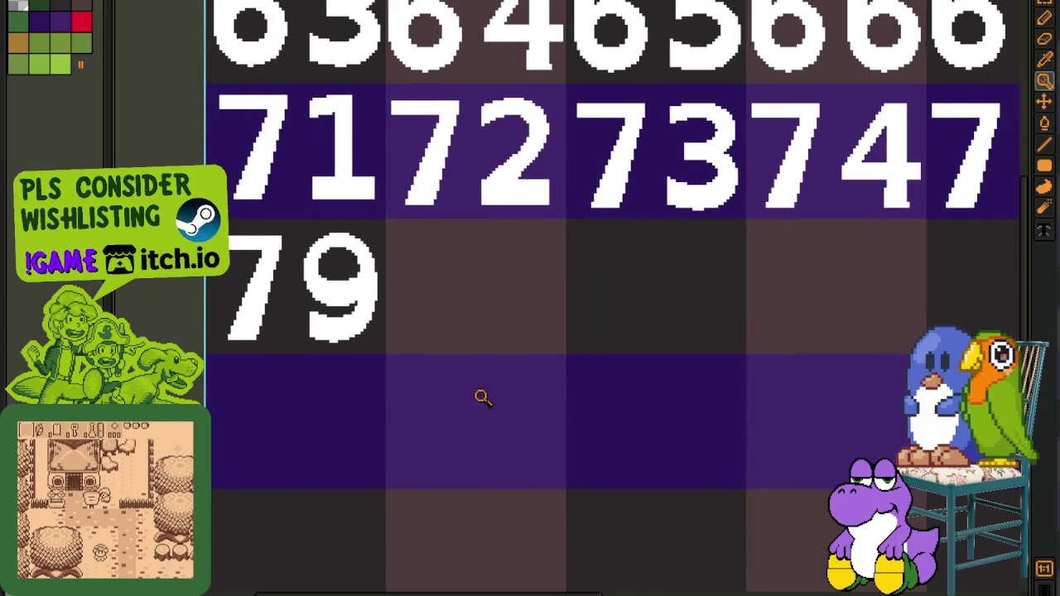
{"action": "type", "text": "80"}
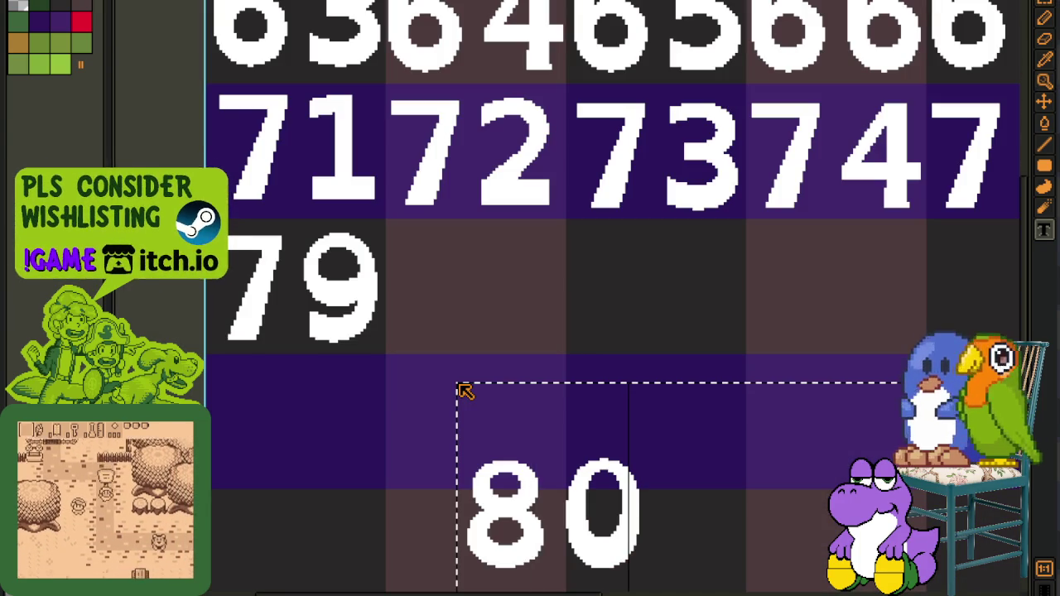
{"action": "left_click_drag", "start_coordinate": [425, 383], "coordinate": [745, 594]}
{"action": "left_click_drag", "start_coordinate": [662, 539], "coordinate": [548, 308]}
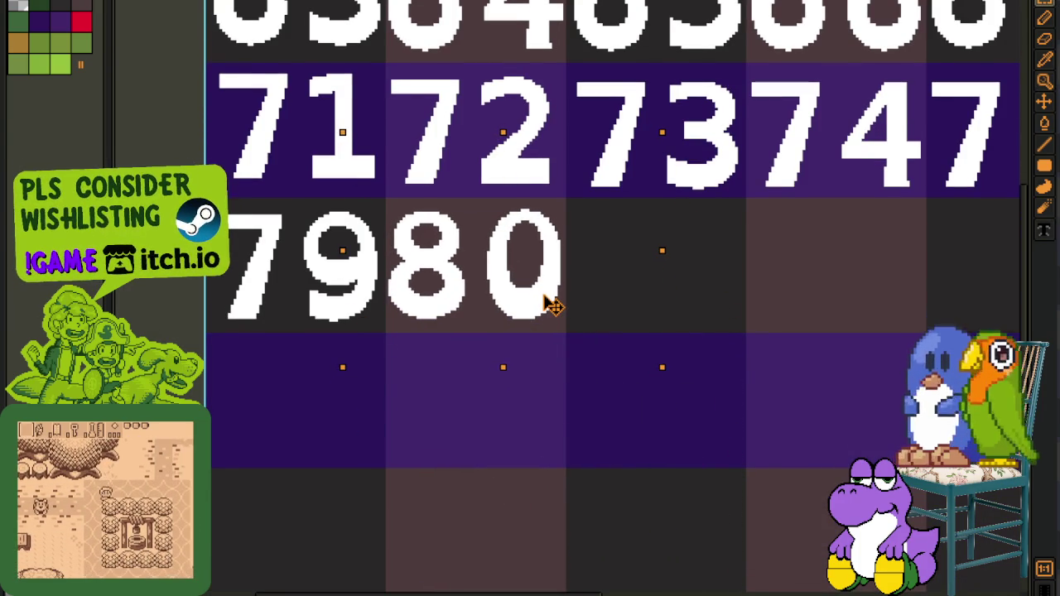
{"action": "scroll", "coordinate": [549, 307], "scroll_direction": "down", "scroll_amount": 2}
{"action": "mouse_move", "coordinate": [800, 347]}
{"action": "left_mouse_down"}
{"action": "mouse_move", "coordinate": [542, 310]}
{"action": "mouse_move", "coordinate": [488, 278]}
{"action": "left_mouse_up"}
{"action": "left_click", "coordinate": [478, 269]}
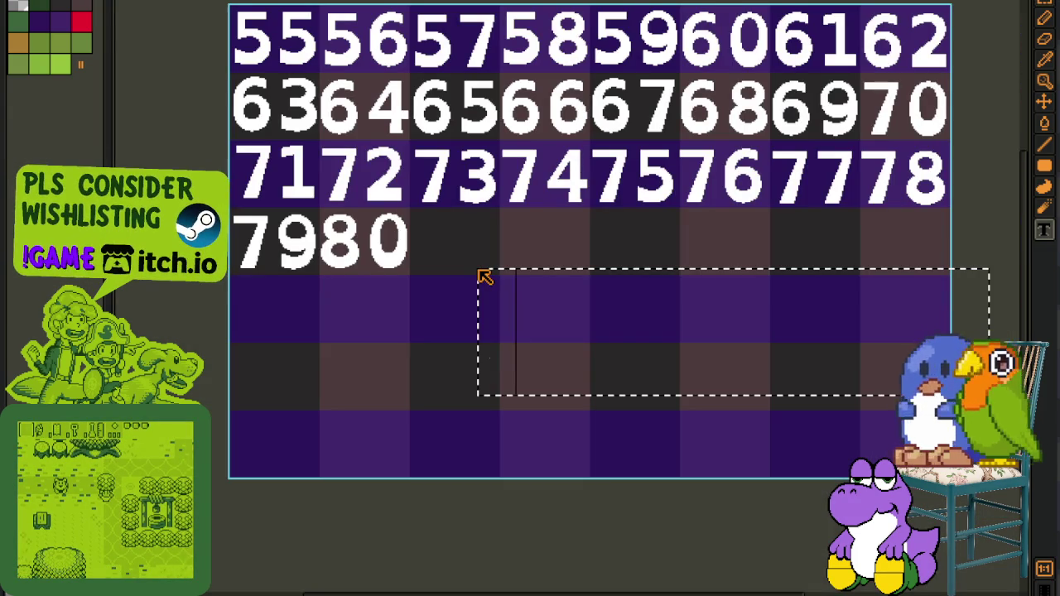
{"action": "type", "text": "81"}
{"action": "key", "text": "Return"}
{"action": "scroll", "coordinate": [480, 244], "scroll_direction": "up", "scroll_amount": 2}
{"action": "mouse_move", "coordinate": [468, 248]}
{"action": "left_mouse_down"}
{"action": "mouse_move", "coordinate": [689, 492]}
{"action": "mouse_move", "coordinate": [511, 268]}
{"action": "left_mouse_up"}
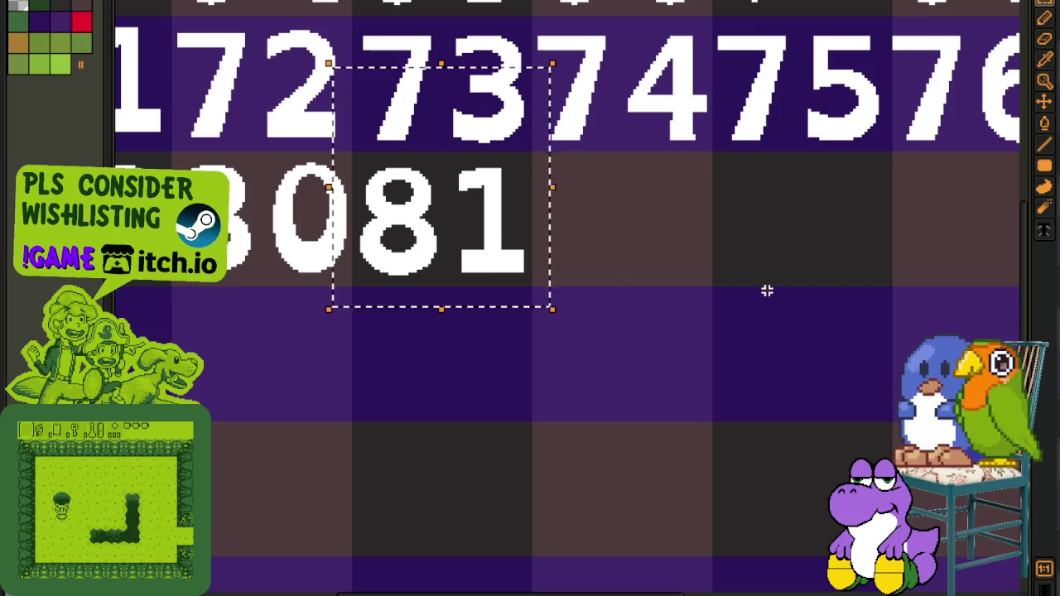
Move 82 up so it follows 81 on the fourth row
{"action": "scroll", "coordinate": [755, 290], "scroll_direction": "down", "scroll_amount": 2}
{"action": "left_click_drag", "start_coordinate": [679, 293], "coordinate": [390, 301]}
{"action": "scroll", "coordinate": [348, 279], "scroll_direction": "up", "scroll_amount": 2}
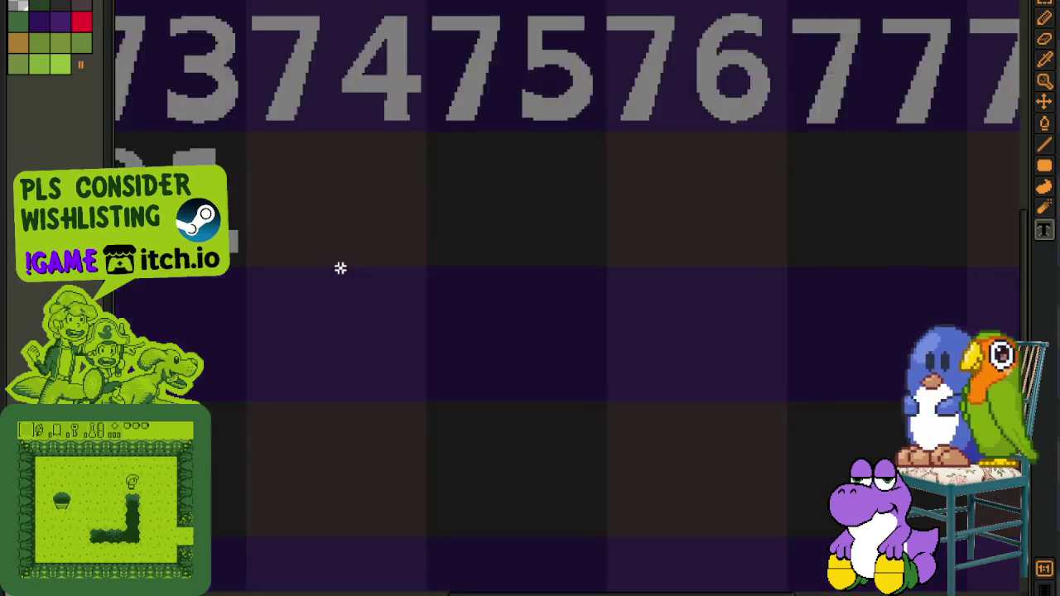
{"action": "type", "text": "82"}
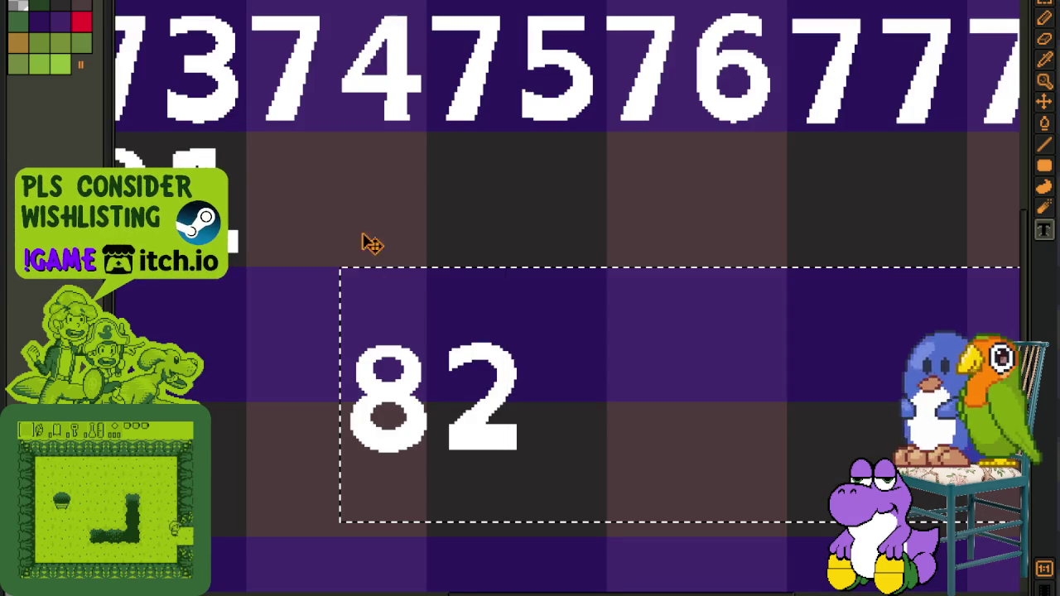
{"action": "type", "text": "m"}
{"action": "left_click_drag", "start_coordinate": [321, 252], "coordinate": [572, 472]}
{"action": "left_click_drag", "start_coordinate": [497, 428], "coordinate": [406, 253]}
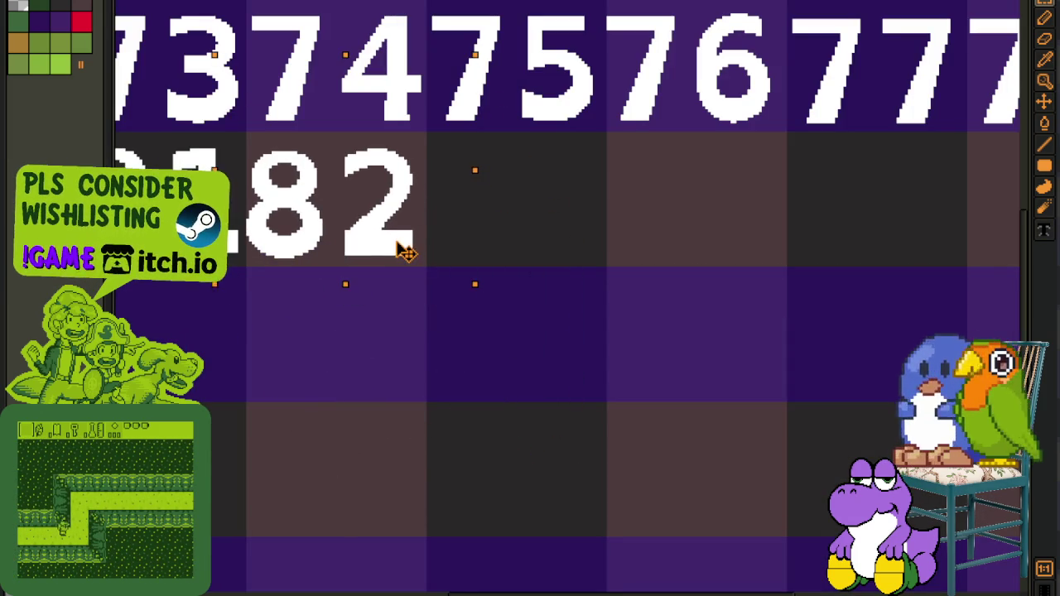
{"action": "left_click", "coordinate": [608, 263]}
Write 83 in the empty tiles and move it after 82
{"action": "scroll", "coordinate": [612, 282], "scroll_direction": "down", "scroll_amount": 1}
{"action": "scroll", "coordinate": [434, 284], "scroll_direction": "down", "scroll_amount": 1}
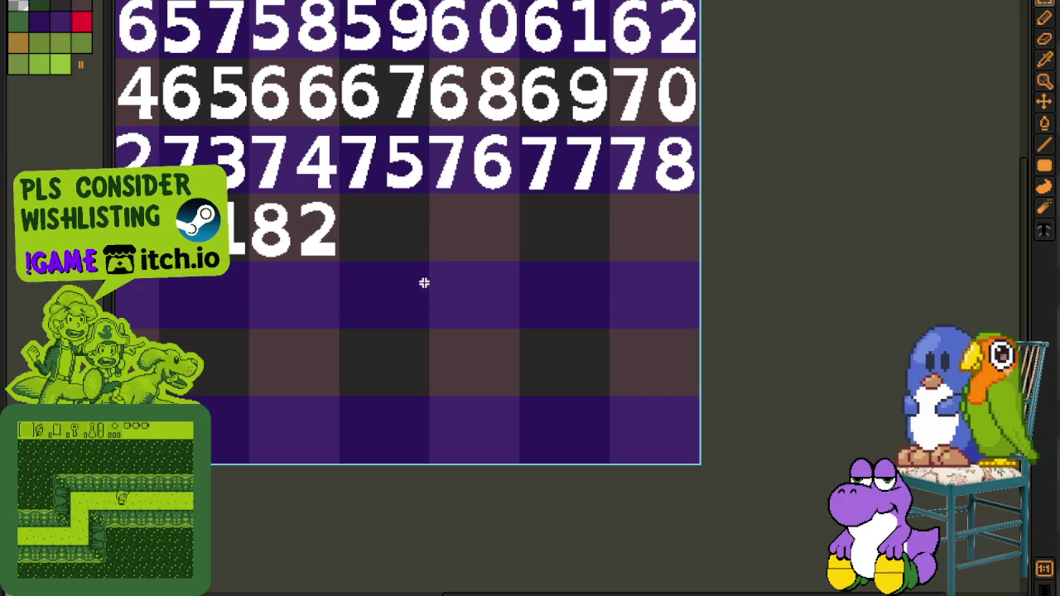
{"action": "key", "text": "t"}
{"action": "left_click", "coordinate": [399, 312]}
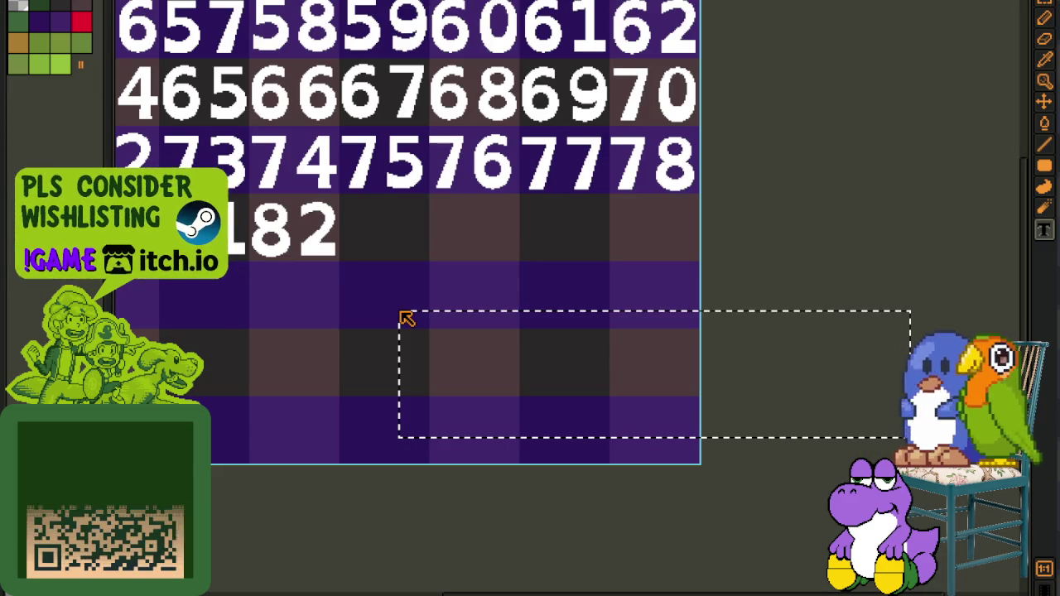
{"action": "type", "text": "83"}
{"action": "key", "text": "Return"}
{"action": "left_click_drag", "start_coordinate": [361, 288], "coordinate": [568, 431]}
{"action": "left_click_drag", "start_coordinate": [488, 406], "coordinate": [418, 261]}
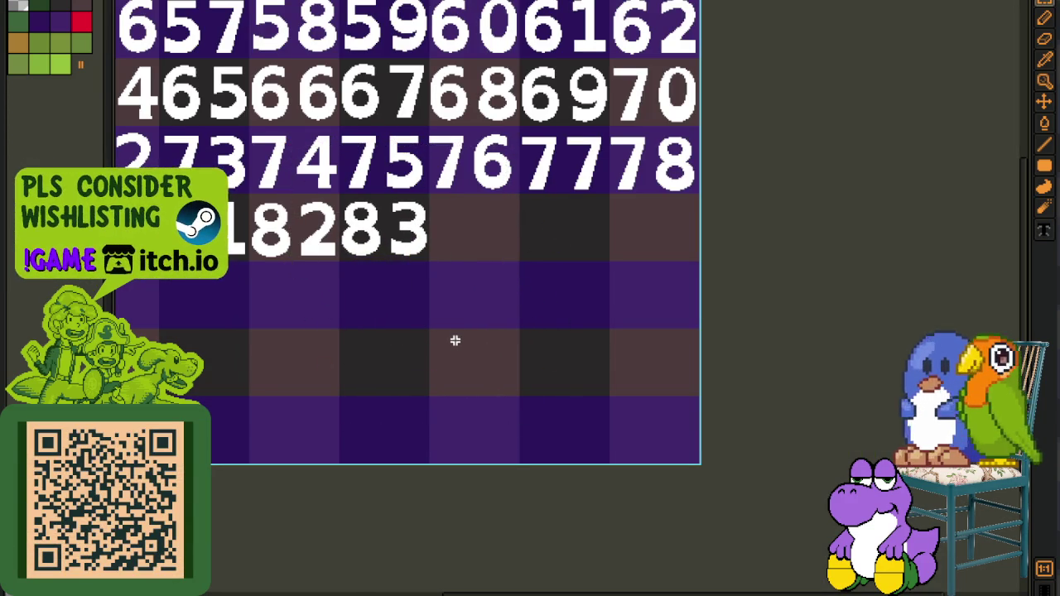
Write 84 below the row and move it up after 83
{"action": "scroll", "coordinate": [455, 342], "scroll_direction": "up", "scroll_amount": 1}
{"action": "left_click_drag", "start_coordinate": [456, 299], "coordinate": [1018, 550]}
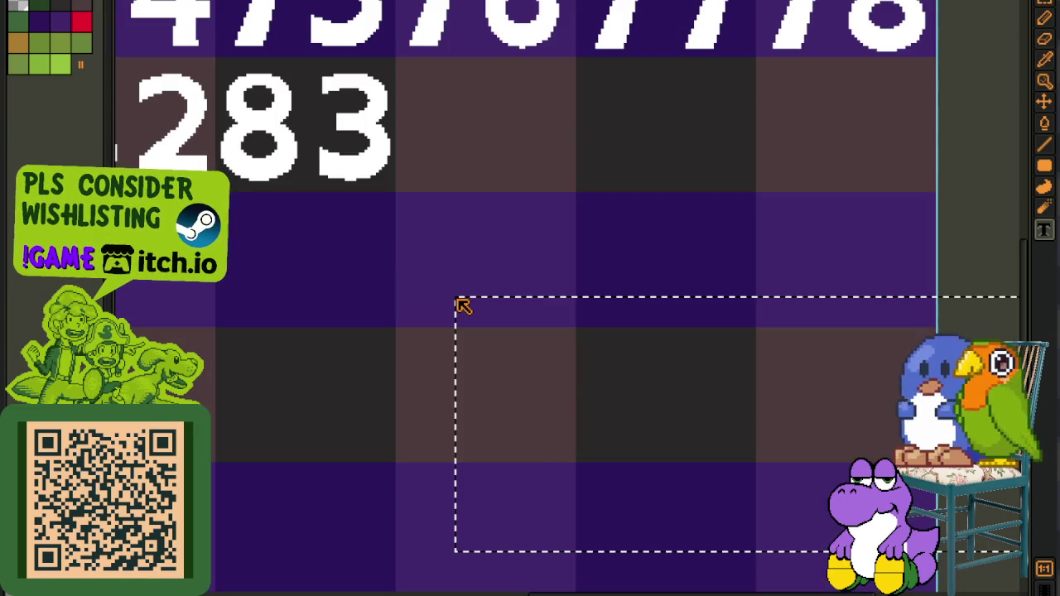
{"action": "type", "text": "84"}
{"action": "left_click", "coordinate": [497, 196]}
{"action": "key", "text": "m"}
{"action": "left_click_drag", "start_coordinate": [407, 303], "coordinate": [686, 516]}
{"action": "left_click_drag", "start_coordinate": [629, 485], "coordinate": [563, 175]}
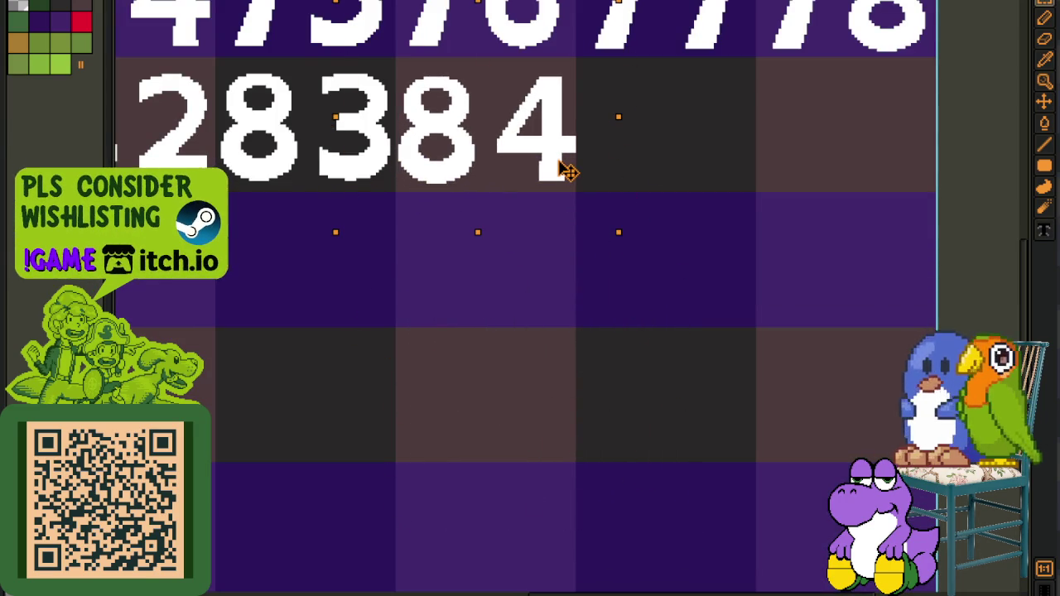
Add 85 and 86 after 84 to finish the fourth row
{"action": "scroll", "coordinate": [568, 171], "scroll_direction": "up", "scroll_amount": 1}
{"action": "scroll", "coordinate": [610, 125], "scroll_direction": "up", "scroll_amount": 1}
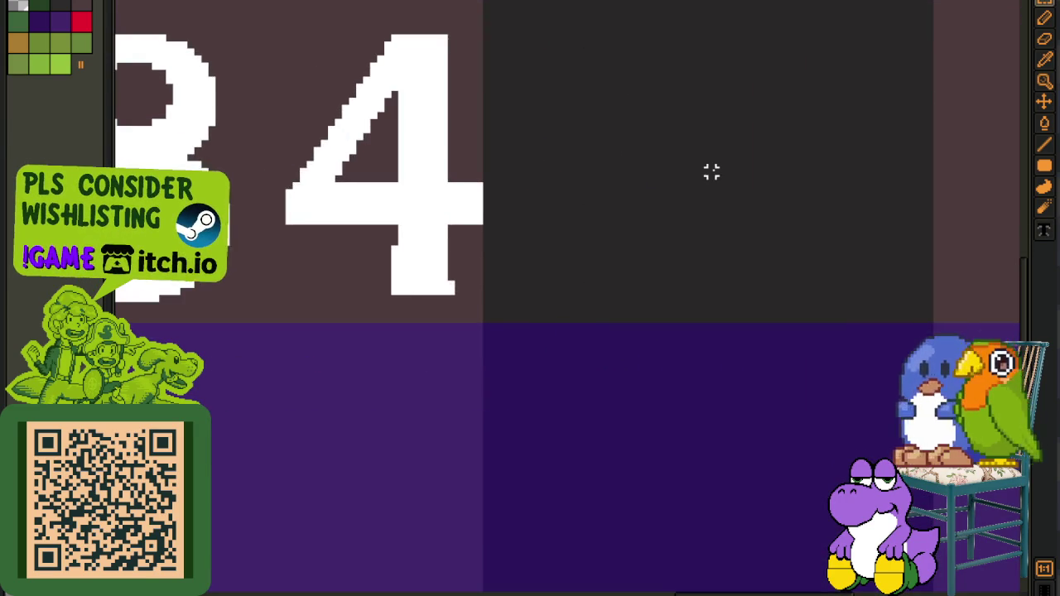
{"action": "scroll", "coordinate": [712, 171], "scroll_direction": "down", "scroll_amount": 2}
{"action": "left_click_drag", "start_coordinate": [701, 194], "coordinate": [638, 227]}
{"action": "left_click", "coordinate": [487, 357]}
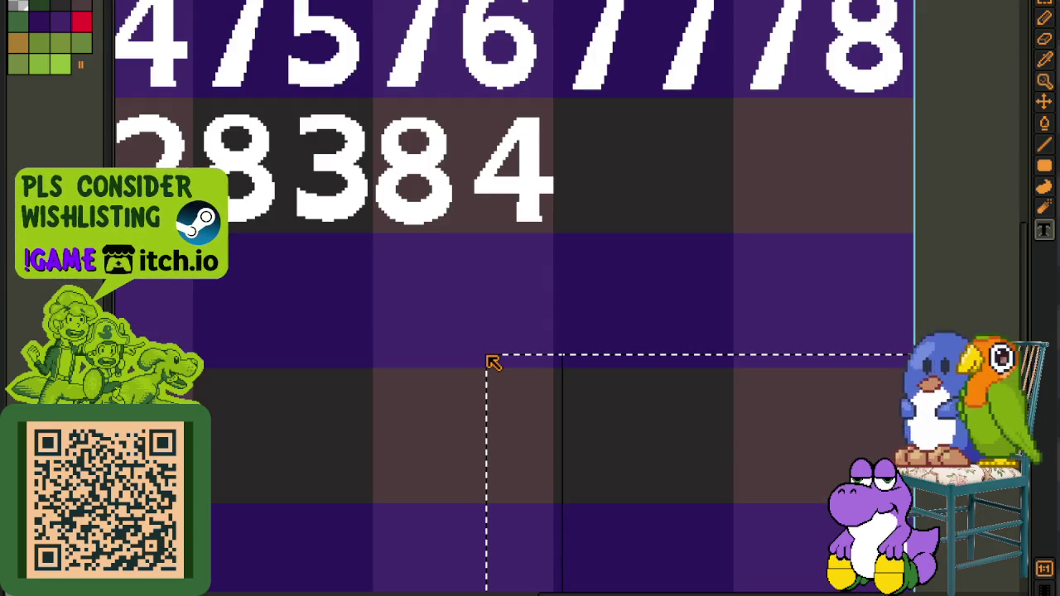
{"action": "type", "text": "85"}
{"action": "left_click_drag", "start_coordinate": [440, 357], "coordinate": [709, 579]}
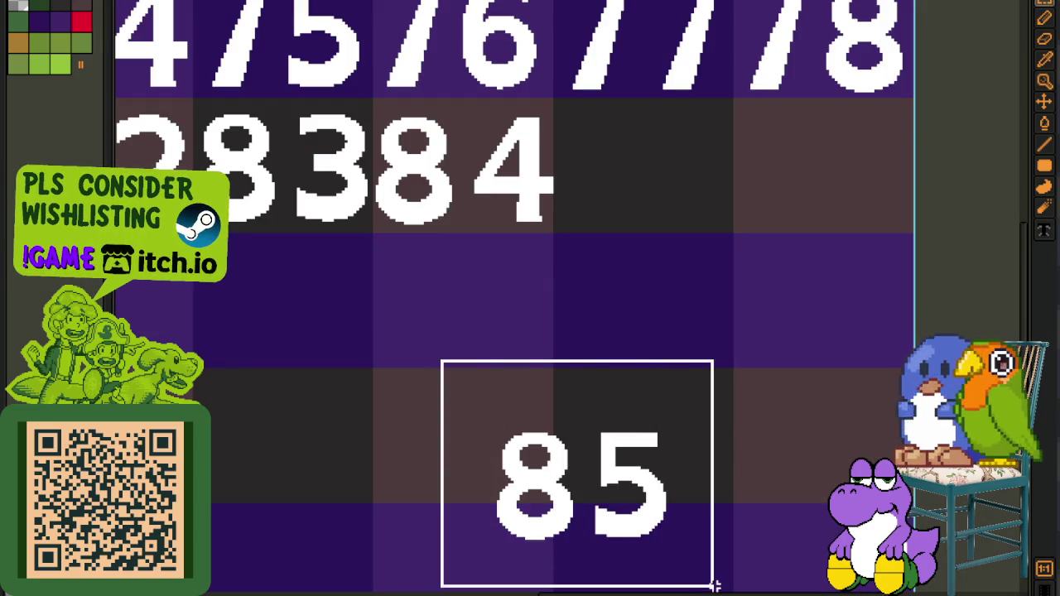
{"action": "left_click_drag", "start_coordinate": [649, 546], "coordinate": [712, 227]}
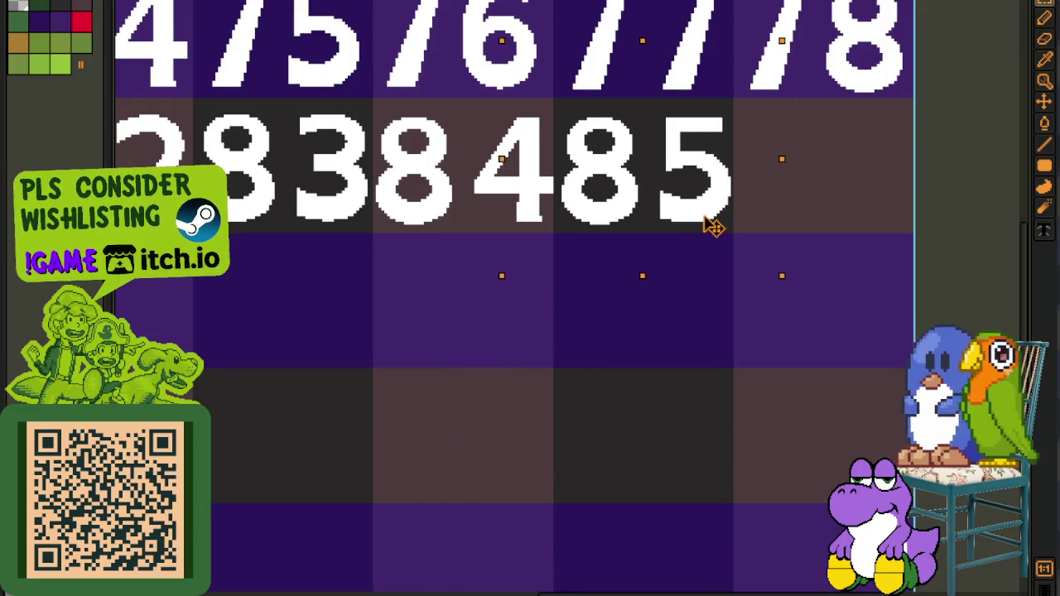
{"action": "key", "text": "ctrl+d"}
{"action": "key", "text": "t"}
{"action": "left_click", "coordinate": [354, 414]}
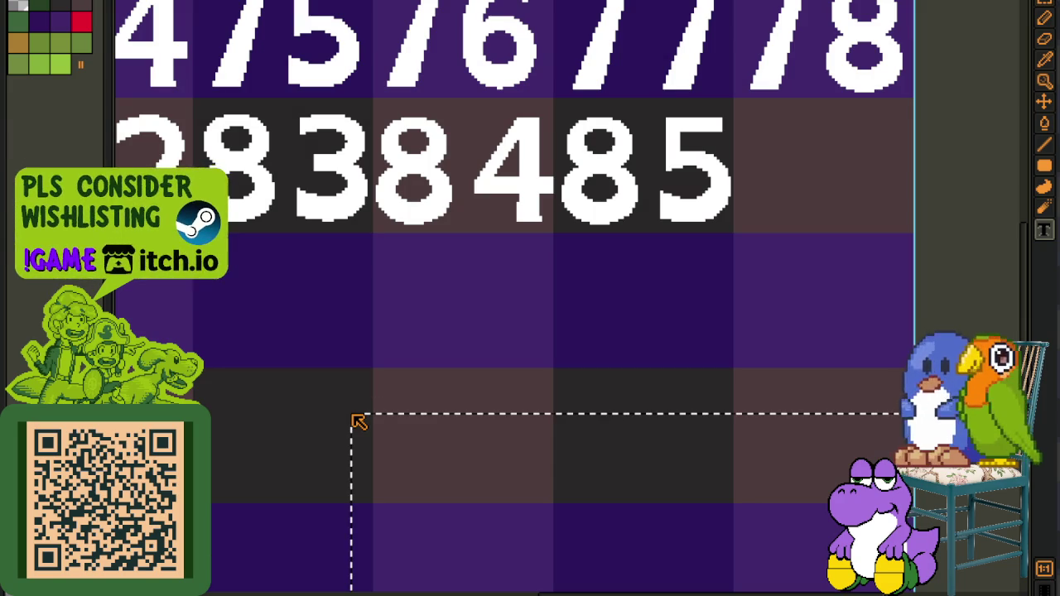
{"action": "type", "text": "86"}
{"action": "mouse_move", "coordinate": [336, 412]}
{"action": "left_mouse_down"}
{"action": "mouse_move", "coordinate": [585, 579]}
{"action": "mouse_move", "coordinate": [901, 157]}
{"action": "left_mouse_up"}
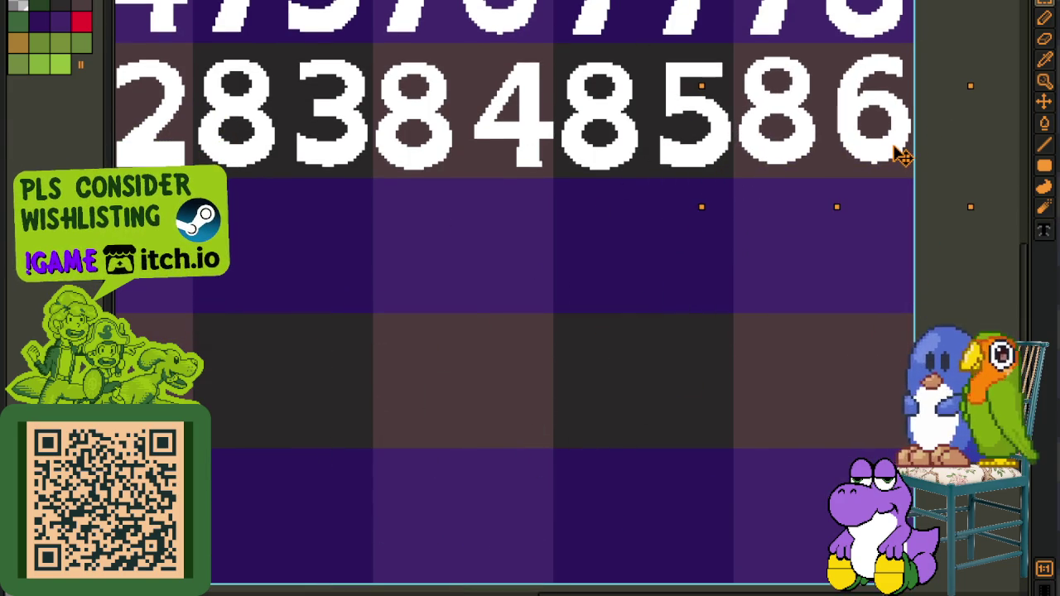
Write 87 in the empty fifth row under 79 and select it
{"action": "scroll", "coordinate": [594, 325], "scroll_direction": "down", "scroll_amount": 3}
{"action": "left_click_drag", "start_coordinate": [295, 324], "coordinate": [457, 298]}
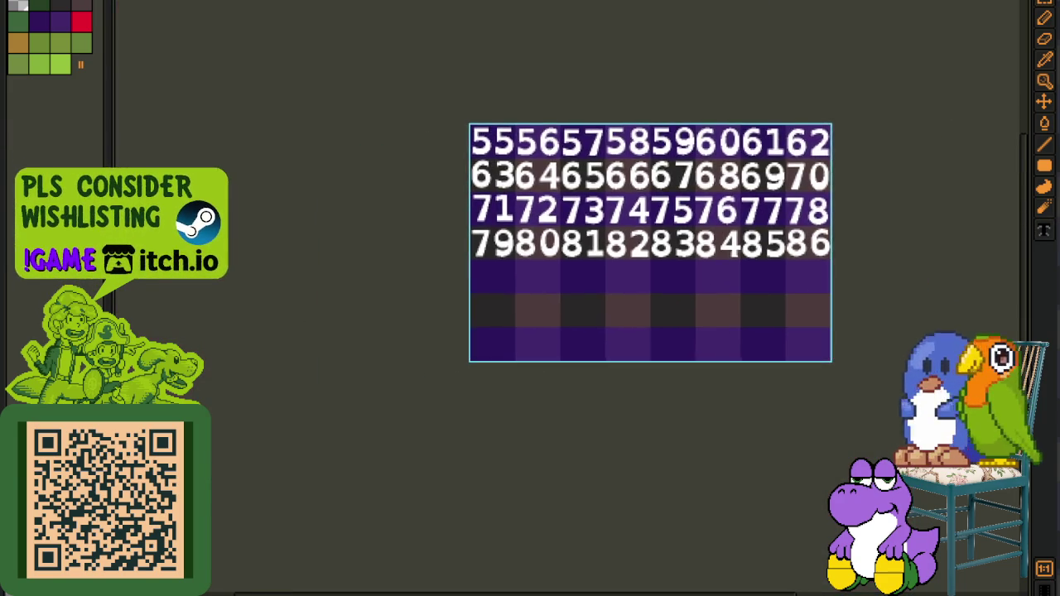
{"action": "scroll", "coordinate": [480, 265], "scroll_direction": "up", "scroll_amount": 3}
{"action": "left_click_drag", "start_coordinate": [580, 291], "coordinate": [438, 289]}
{"action": "left_click_drag", "start_coordinate": [371, 284], "coordinate": [1019, 538]}
{"action": "type", "text": "87"}
{"action": "key", "text": "Return"}
{"action": "left_click_drag", "start_coordinate": [321, 279], "coordinate": [608, 515]}
Move 87 to the start of the fifth row and paste 88 beside it
{"action": "left_click_drag", "start_coordinate": [530, 473], "coordinate": [389, 342]}
{"action": "scroll", "coordinate": [719, 293], "scroll_direction": "down", "scroll_amount": 5}
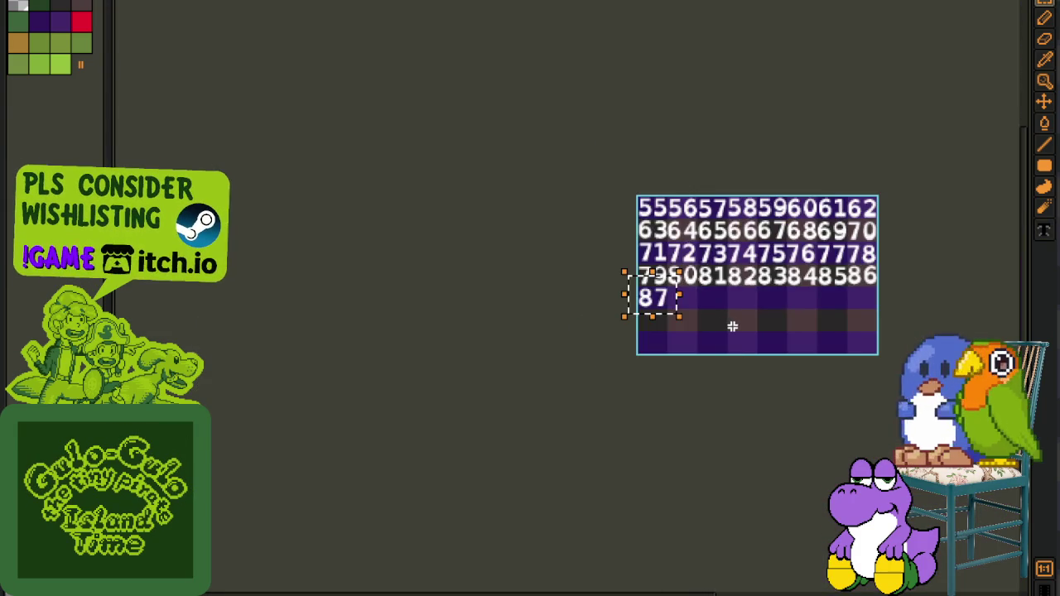
{"action": "scroll", "coordinate": [750, 311], "scroll_direction": "up", "scroll_amount": 4}
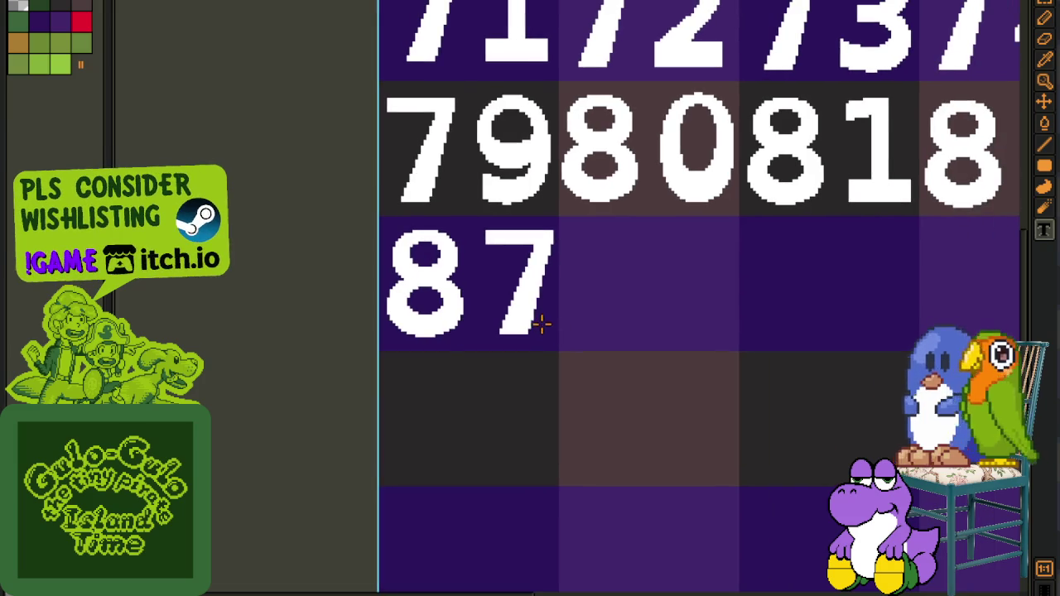
{"action": "key", "text": "ctrl+v"}
{"action": "key", "text": "Return"}
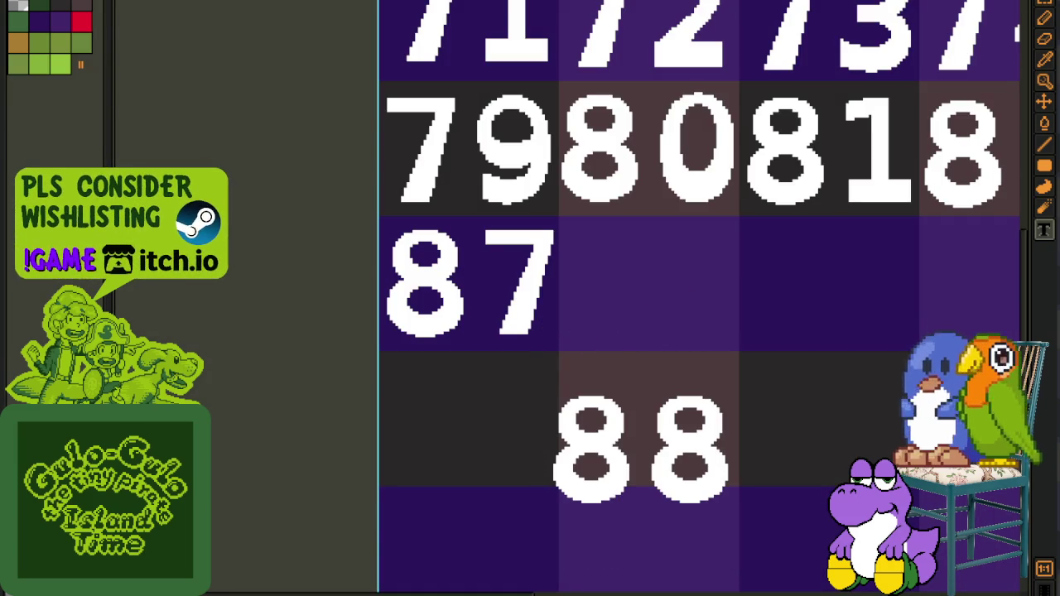
{"action": "left_click_drag", "start_coordinate": [650, 468], "coordinate": [708, 342]}
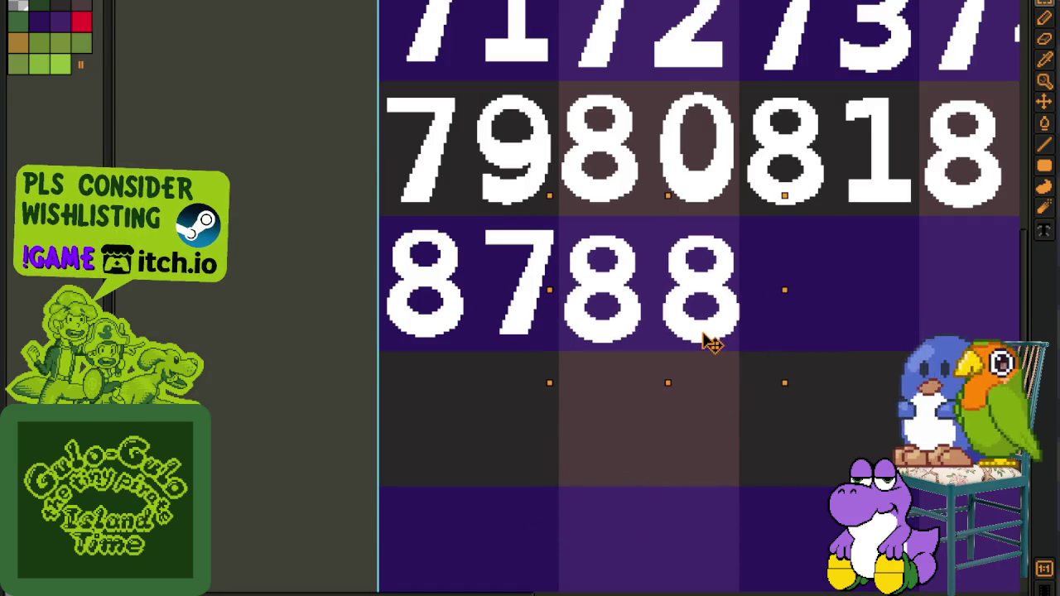
Paste the number 89 and move it next to 88
{"action": "left_click_drag", "start_coordinate": [880, 380], "coordinate": [482, 390]}
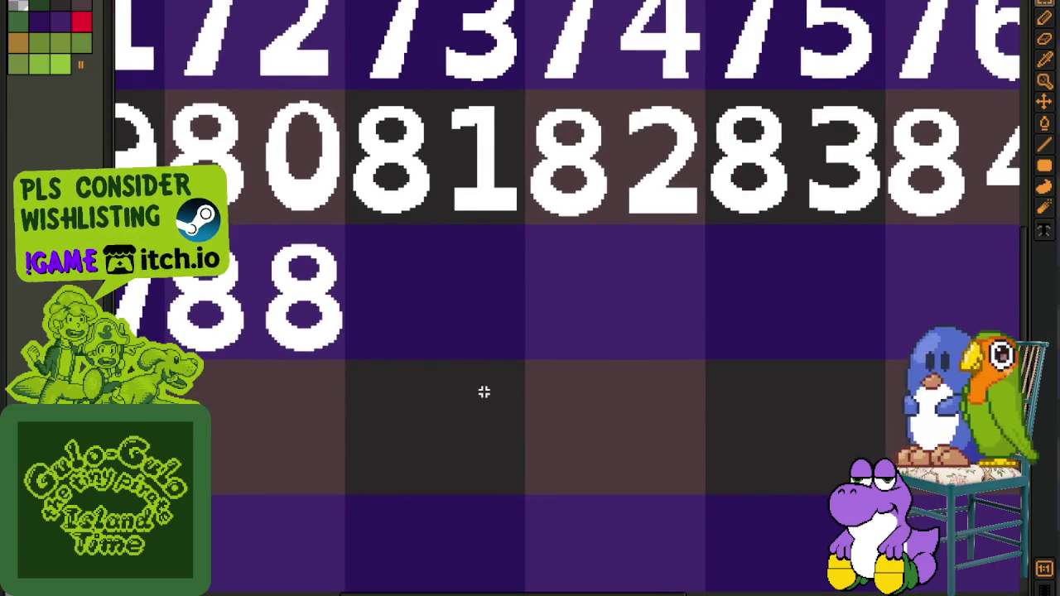
{"action": "key", "text": "ctrl+v"}
{"action": "key", "text": "Return"}
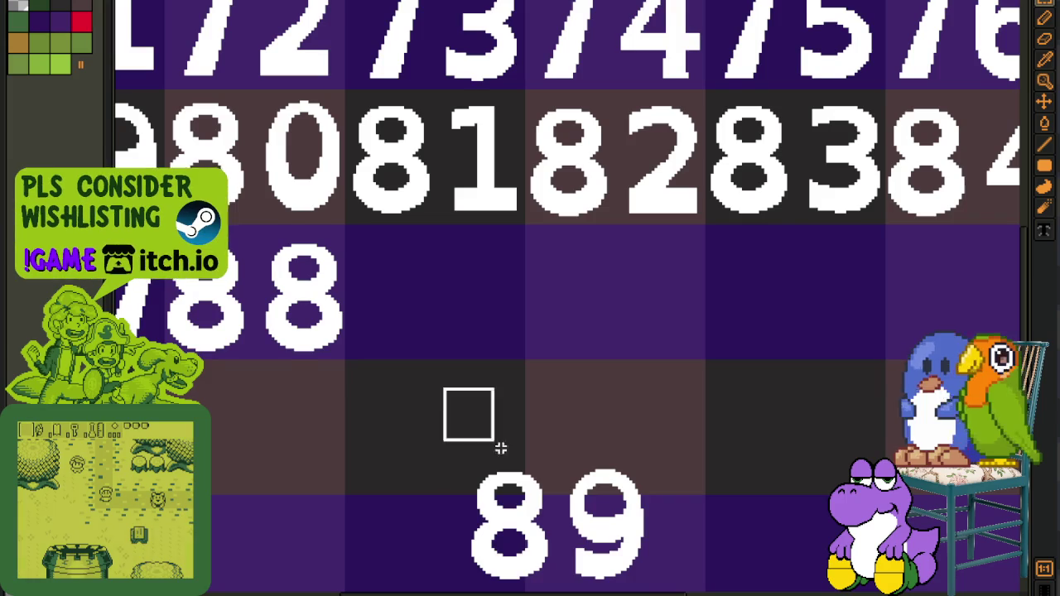
{"action": "left_click_drag", "start_coordinate": [638, 549], "coordinate": [515, 310]}
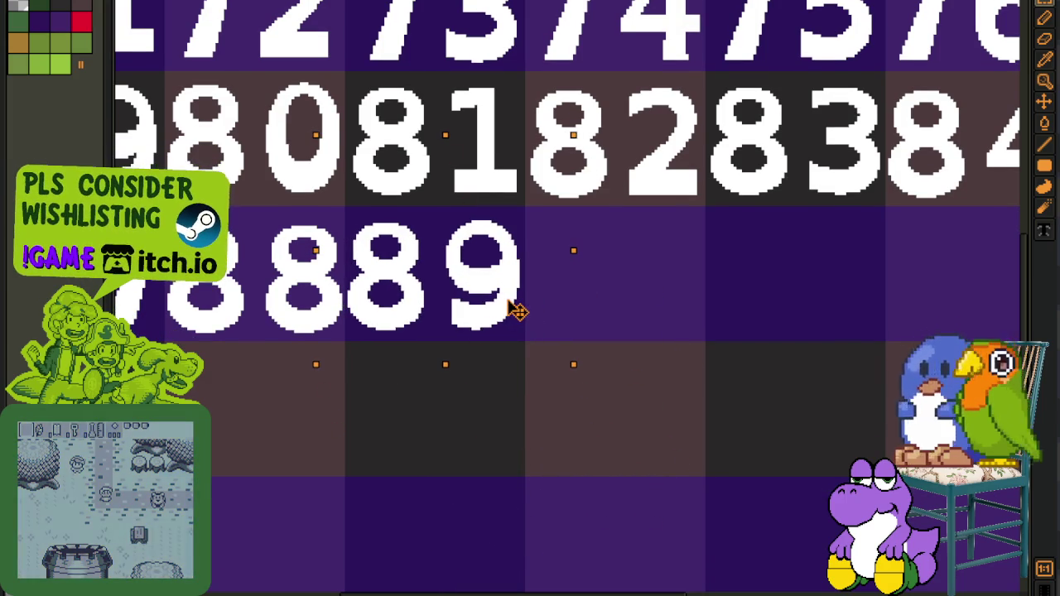
{"action": "key", "text": "Return"}
Write 90 with the Text tool and move it beside 89
{"action": "left_click_drag", "start_coordinate": [638, 380], "coordinate": [490, 330]}
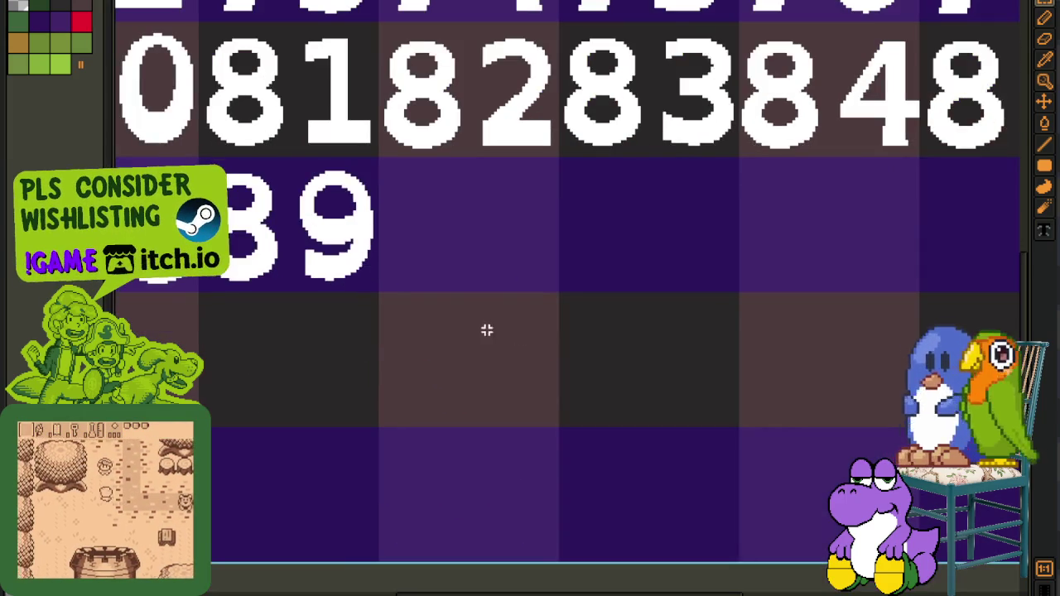
{"action": "key", "text": "t"}
{"action": "left_click", "coordinate": [489, 330]}
{"action": "type", "text": "90"}
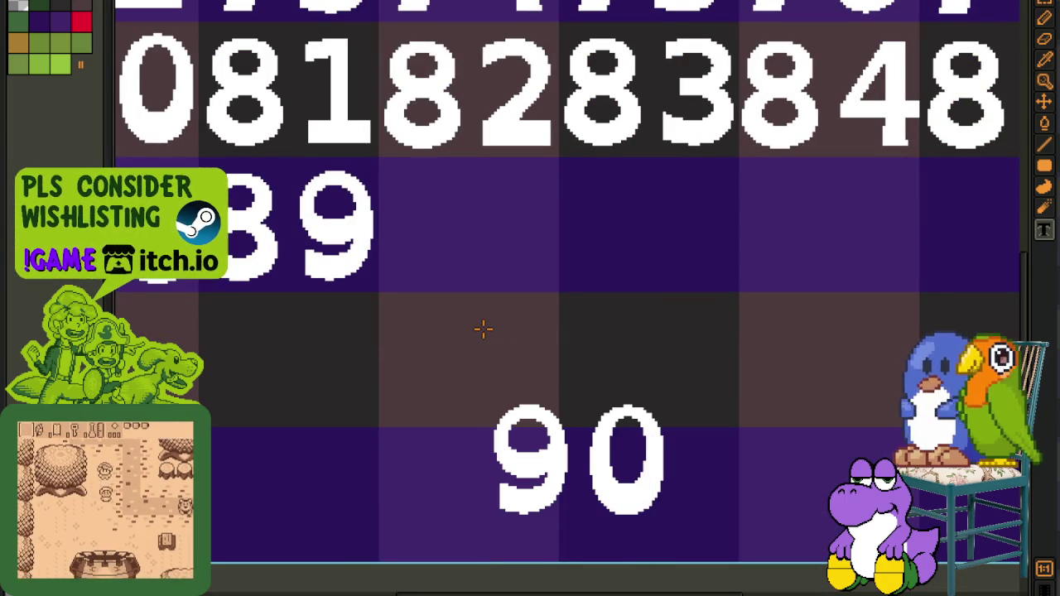
{"action": "left_click_drag", "start_coordinate": [474, 325], "coordinate": [710, 561]}
{"action": "left_click_drag", "start_coordinate": [644, 491], "coordinate": [534, 253]}
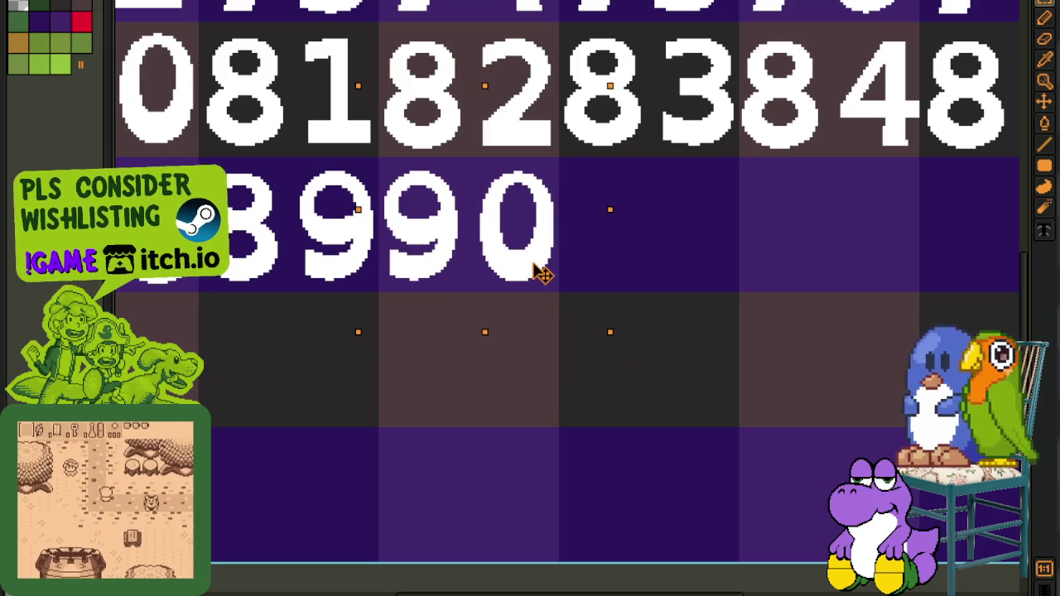
{"action": "left_click", "coordinate": [704, 267]}
Add 91 and 92 after 90 in the fifth row
{"action": "mouse_move", "coordinate": [687, 334]}
{"action": "left_mouse_down"}
{"action": "mouse_move", "coordinate": [519, 332]}
{"action": "mouse_move", "coordinate": [1018, 565]}
{"action": "left_mouse_up"}
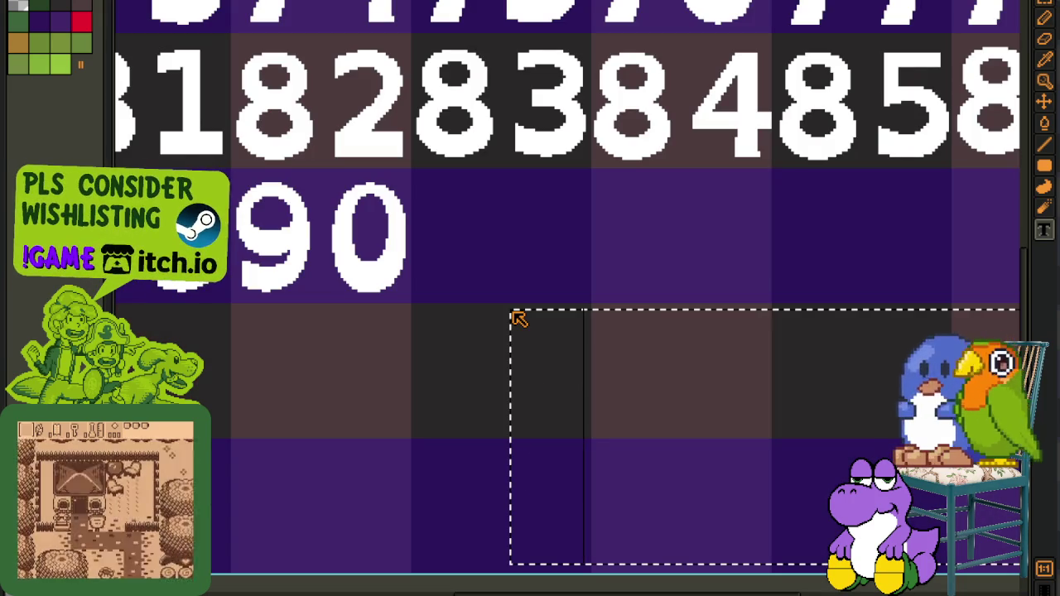
{"action": "key", "text": "ctrl+v"}
{"action": "mouse_move", "coordinate": [483, 305]}
{"action": "left_mouse_down"}
{"action": "mouse_move", "coordinate": [679, 493]}
{"action": "mouse_move", "coordinate": [574, 287]}
{"action": "left_mouse_up"}
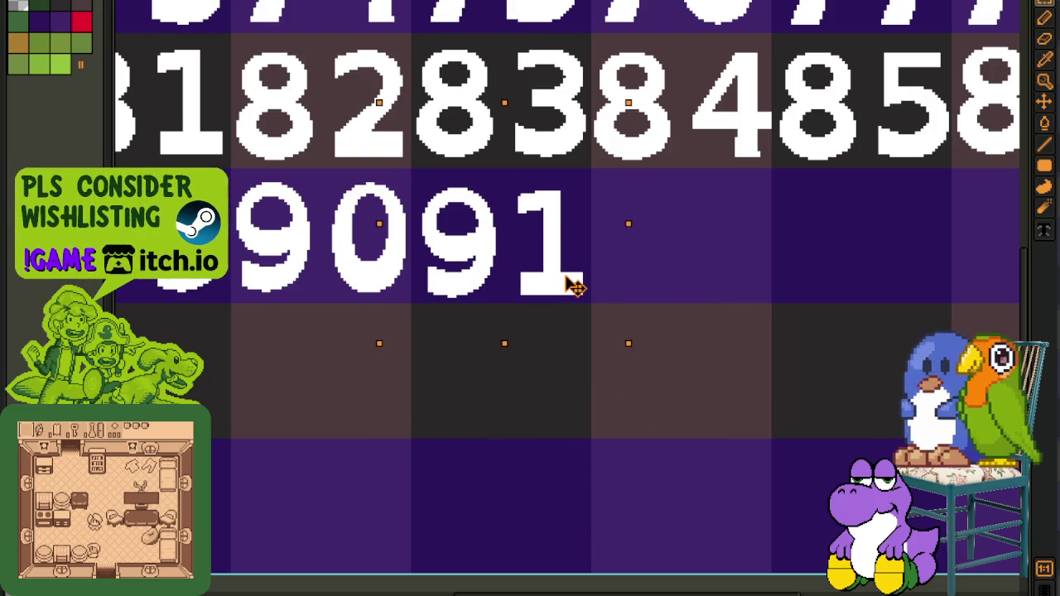
{"action": "key", "text": "Return"}
{"action": "key", "text": "ctrl+d"}
{"action": "mouse_move", "coordinate": [748, 355]}
{"action": "left_mouse_down"}
{"action": "mouse_move", "coordinate": [560, 378]}
{"action": "mouse_move", "coordinate": [567, 389]}
{"action": "left_mouse_up"}
{"action": "type", "text": "92"}
{"action": "mouse_move", "coordinate": [505, 372]}
{"action": "left_mouse_down"}
{"action": "mouse_move", "coordinate": [756, 551]}
{"action": "mouse_move", "coordinate": [606, 289]}
{"action": "left_mouse_up"}
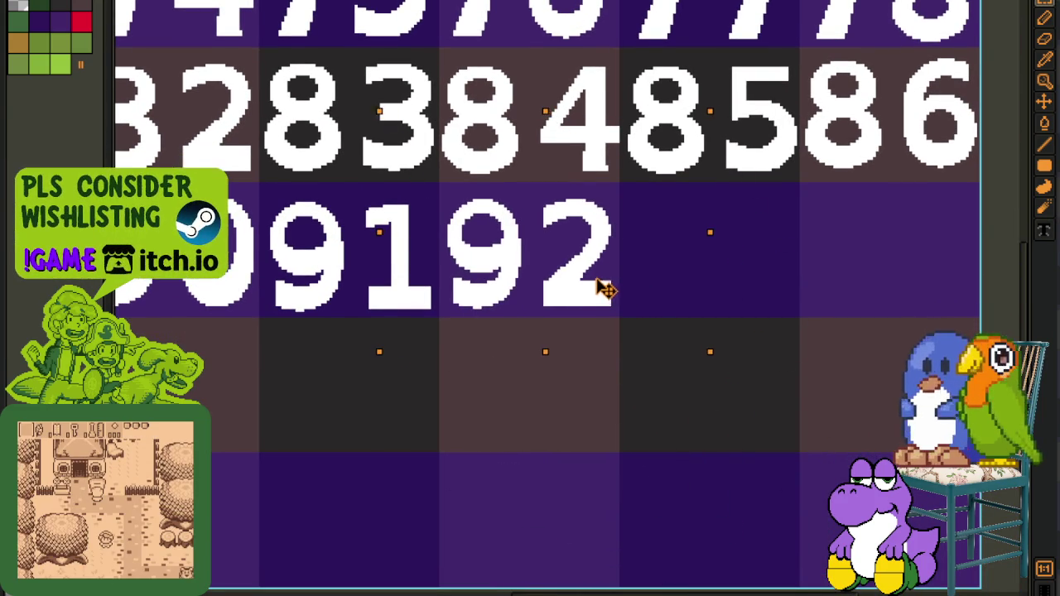
{"action": "key", "text": "Return"}
{"action": "key", "text": "ctrl+d"}
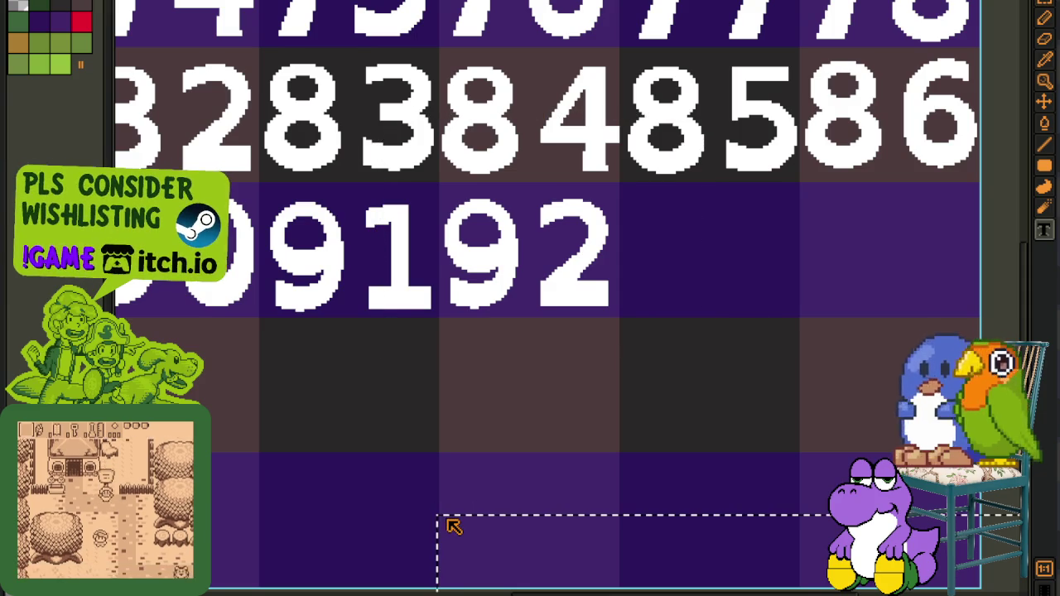
Type 93 below the grid and move it after 92
{"action": "scroll", "coordinate": [445, 519], "scroll_direction": "down", "scroll_amount": 3}
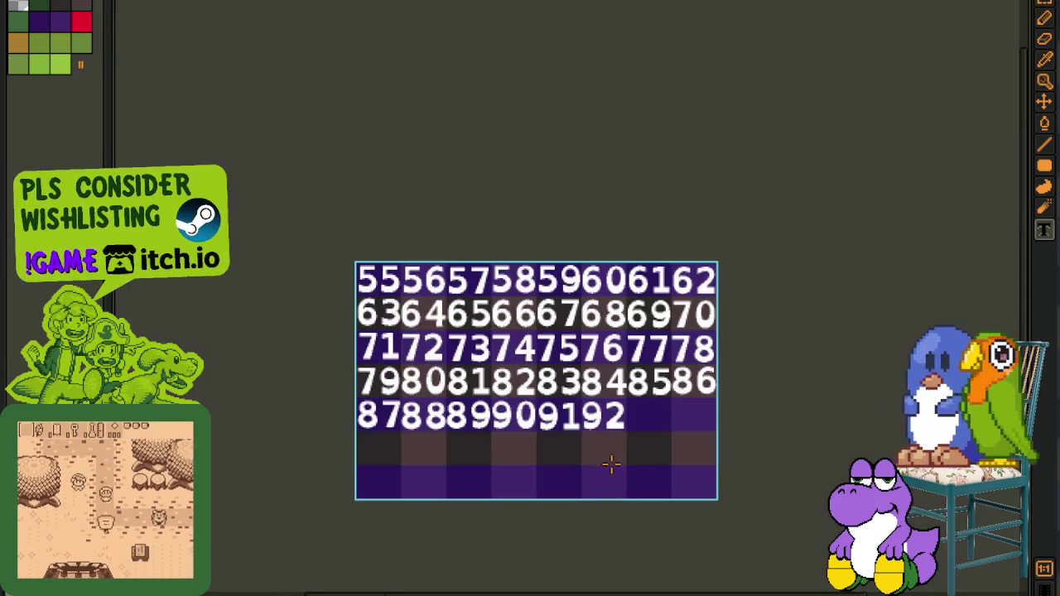
{"action": "scroll", "coordinate": [610, 463], "scroll_direction": "up", "scroll_amount": 3}
{"action": "type", "text": "9"}
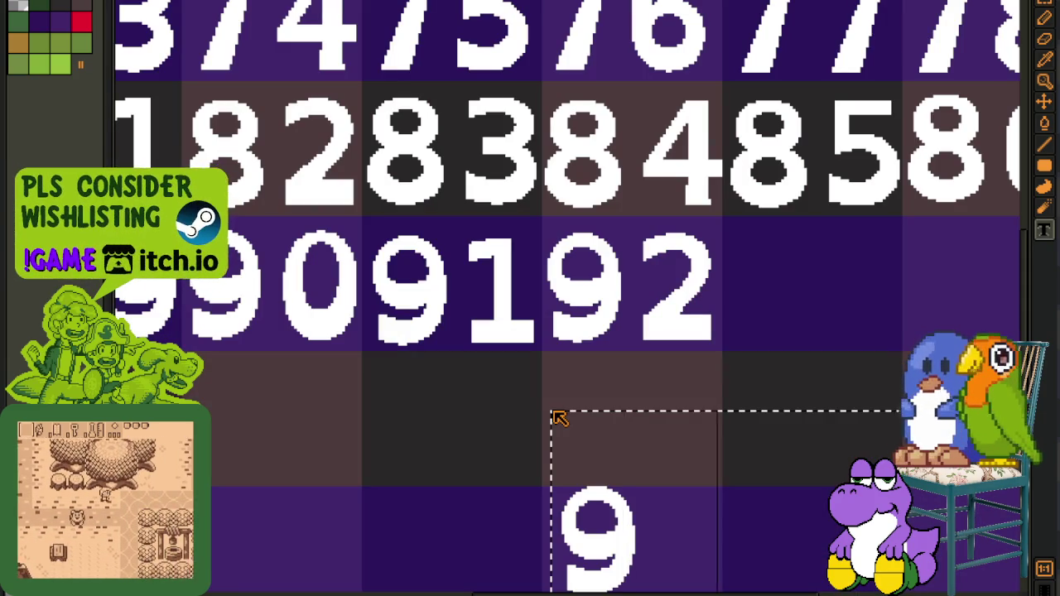
{"action": "type", "text": "3"}
{"action": "left_click", "coordinate": [551, 409]}
{"action": "scroll", "coordinate": [506, 440], "scroll_direction": "down", "scroll_amount": 2}
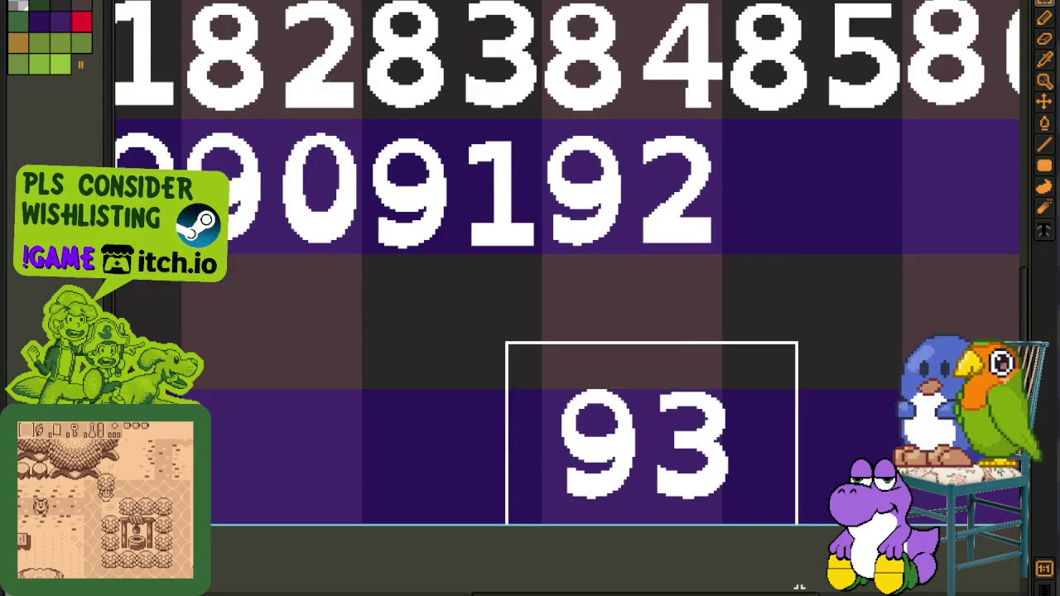
{"action": "left_click_drag", "start_coordinate": [506, 350], "coordinate": [800, 525]}
{"action": "mouse_move", "coordinate": [632, 483]}
{"action": "left_mouse_down"}
{"action": "mouse_move", "coordinate": [804, 253]}
{"action": "mouse_move", "coordinate": [793, 225]}
{"action": "left_mouse_up"}
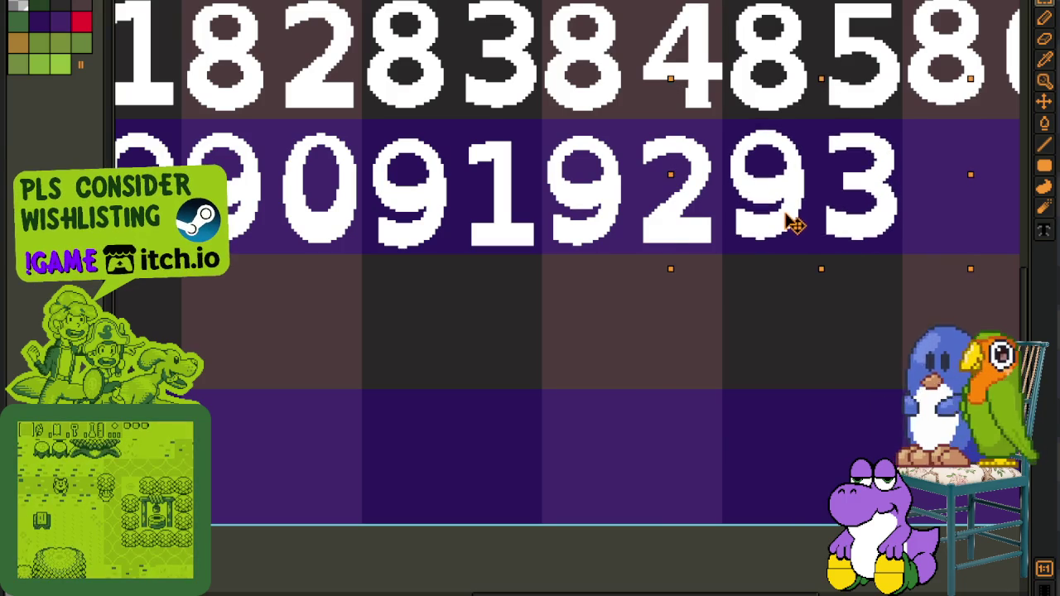
{"action": "left_click", "coordinate": [715, 336]}
Type 94 in the empty bottom row and nudge it right after 93
{"action": "left_click_drag", "start_coordinate": [700, 356], "coordinate": [505, 450]}
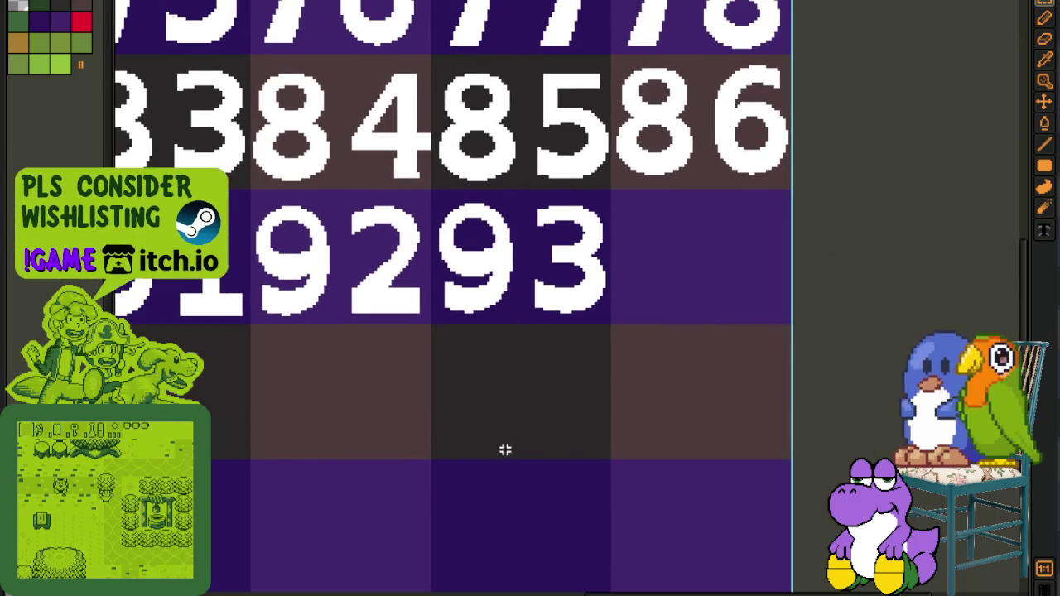
{"action": "left_click_drag", "start_coordinate": [367, 397], "coordinate": [314, 383]}
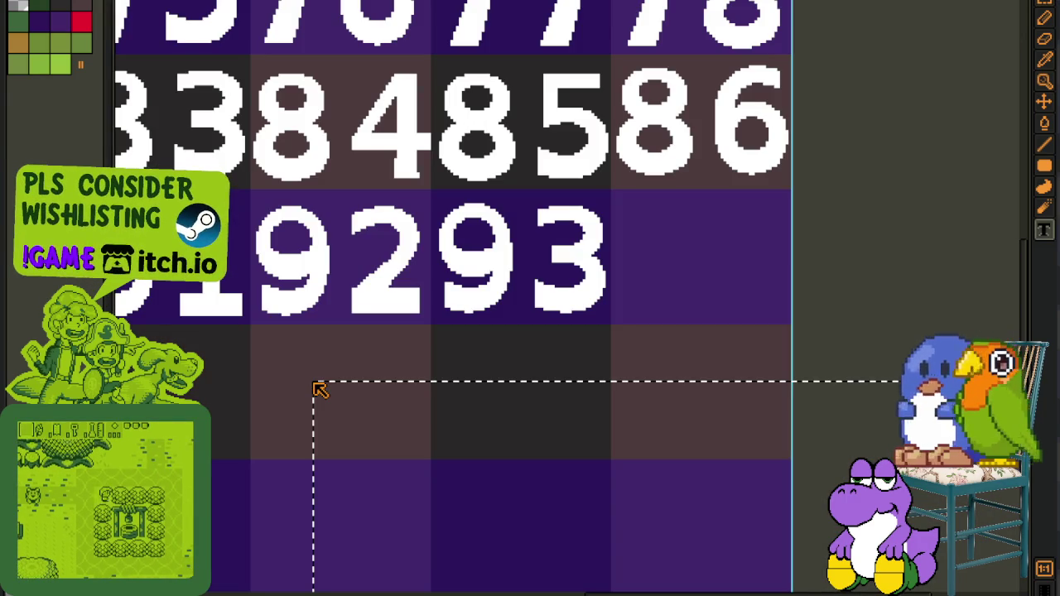
{"action": "type", "text": "94"}
{"action": "key", "text": "Return"}
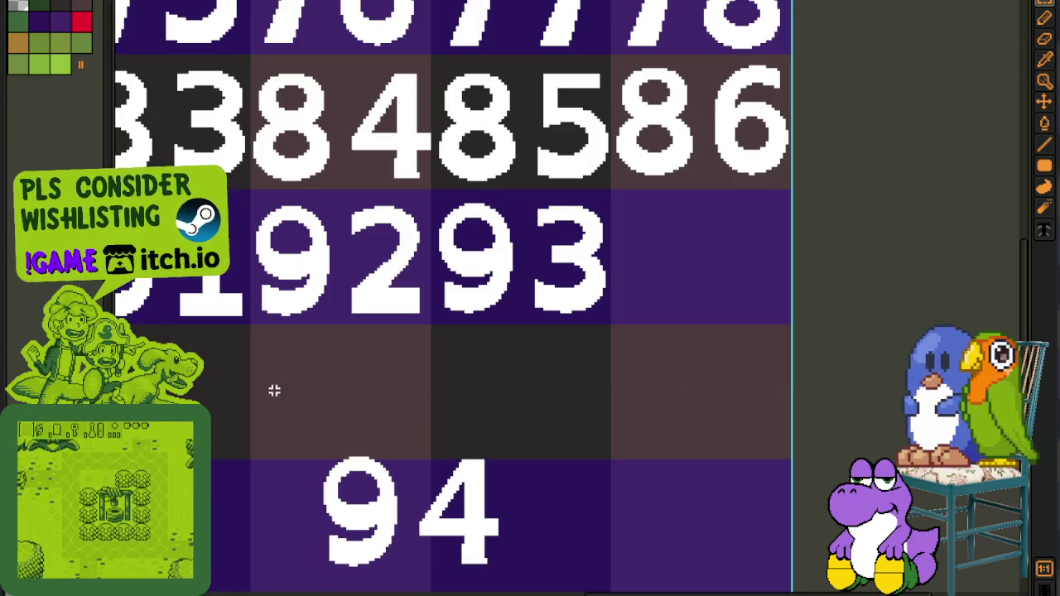
{"action": "scroll", "coordinate": [278, 390], "scroll_direction": "down", "scroll_amount": 1}
{"action": "left_click_drag", "start_coordinate": [272, 367], "coordinate": [508, 593]}
{"action": "left_click_drag", "start_coordinate": [484, 507], "coordinate": [649, 409]}
{"action": "left_click_drag", "start_coordinate": [736, 279], "coordinate": [748, 268]}
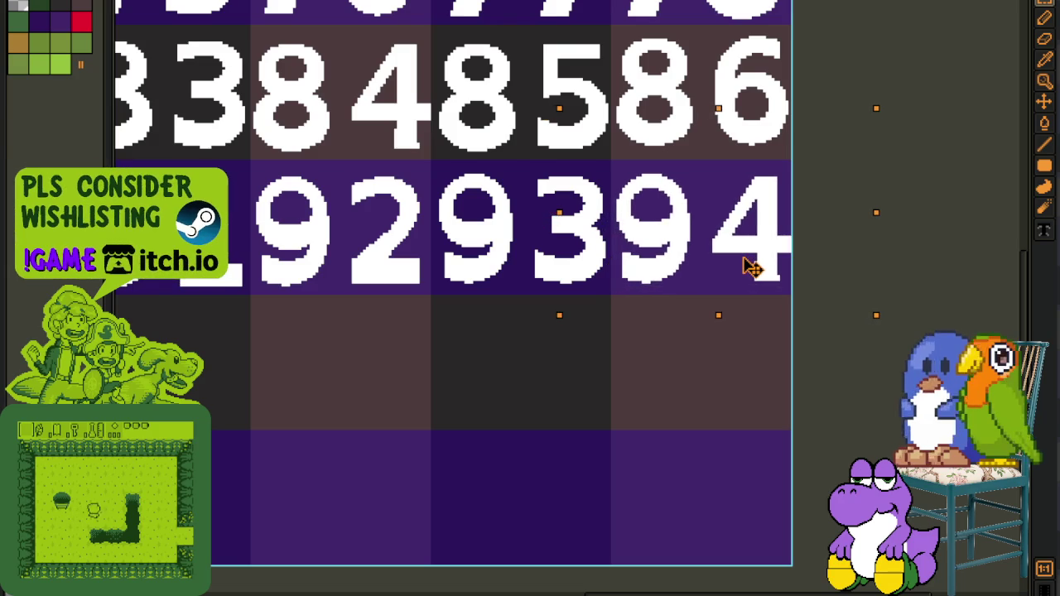
{"action": "key", "text": "ctrl+d"}
{"action": "scroll", "coordinate": [336, 369], "scroll_direction": "down", "scroll_amount": 3}
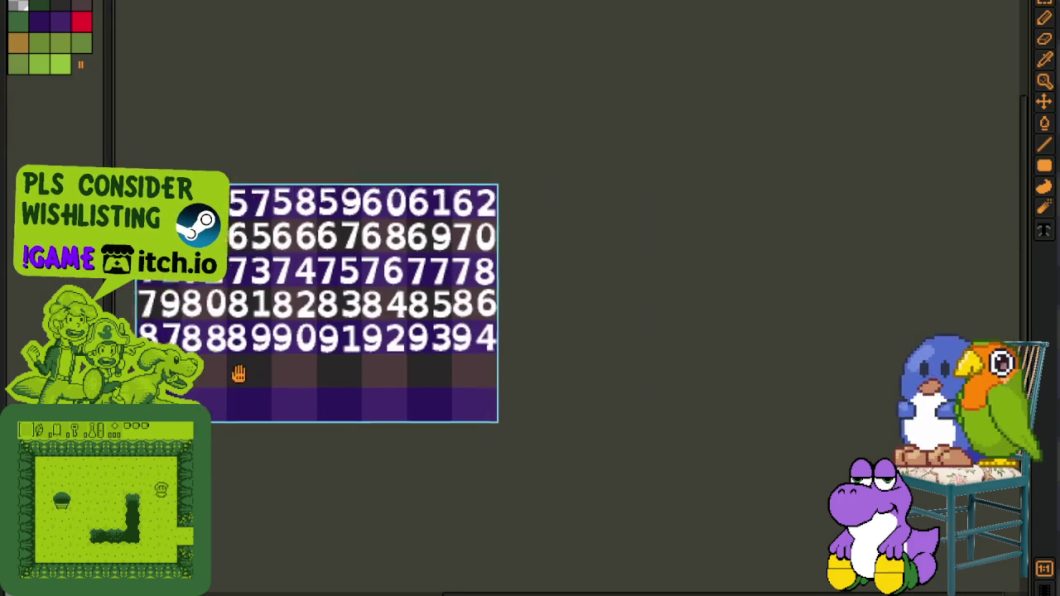
Paste 95 and move it to the start of the new sixth row
{"action": "scroll", "coordinate": [355, 336], "scroll_direction": "up", "scroll_amount": 1}
{"action": "scroll", "coordinate": [461, 386], "scroll_direction": "up", "scroll_amount": 2}
{"action": "scroll", "coordinate": [323, 279], "scroll_direction": "up", "scroll_amount": 1}
{"action": "key", "text": "ctrl+v"}
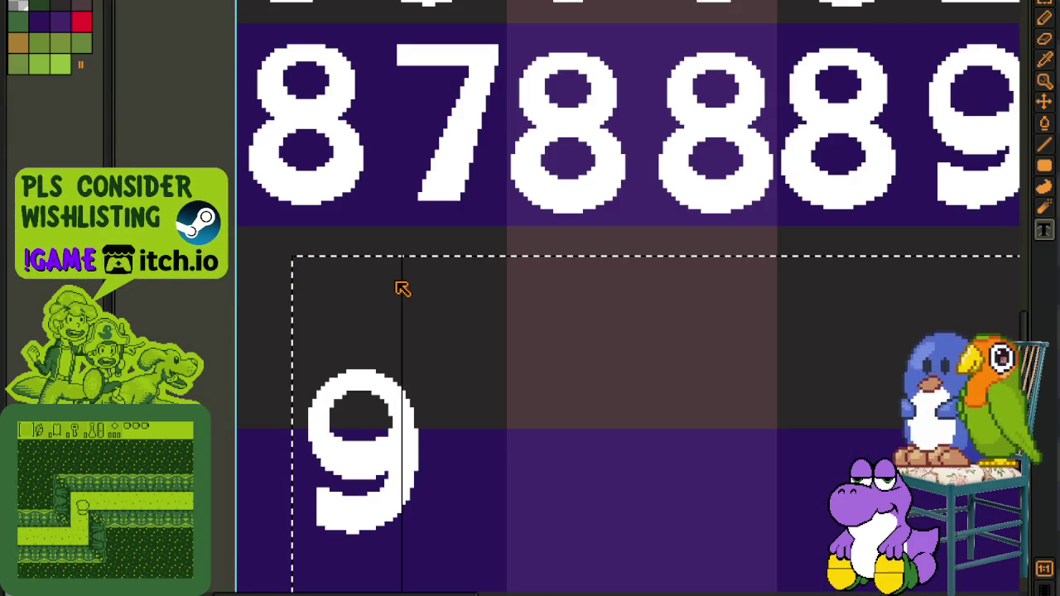
{"action": "key", "text": "ctrl+d"}
{"action": "left_click_drag", "start_coordinate": [297, 325], "coordinate": [591, 568]}
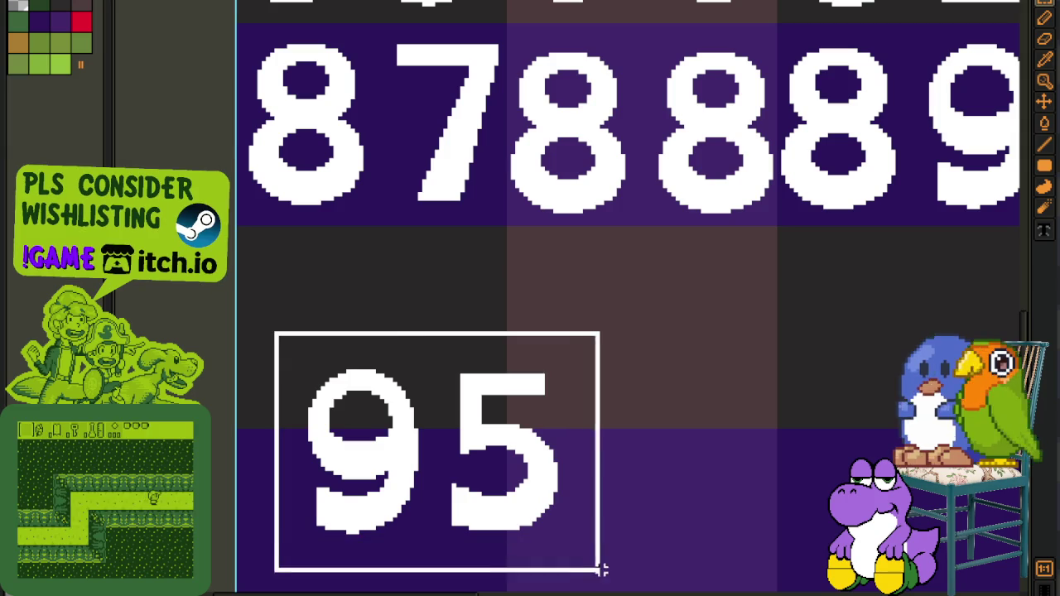
{"action": "left_click_drag", "start_coordinate": [539, 511], "coordinate": [484, 396]}
{"action": "key", "text": "ctrl+d"}
Paste 96 and move it beside 95
{"action": "left_click_drag", "start_coordinate": [733, 400], "coordinate": [503, 395]}
{"action": "key", "text": "ctrl+v"}
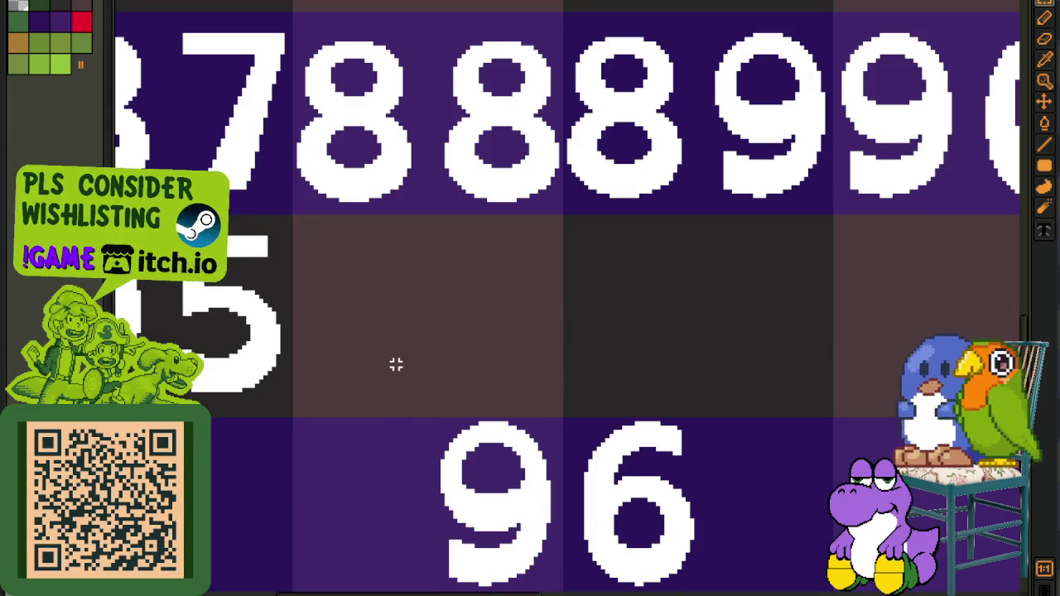
{"action": "scroll", "coordinate": [396, 378], "scroll_direction": "down", "scroll_amount": 2}
{"action": "left_click_drag", "start_coordinate": [604, 450], "coordinate": [494, 292]}
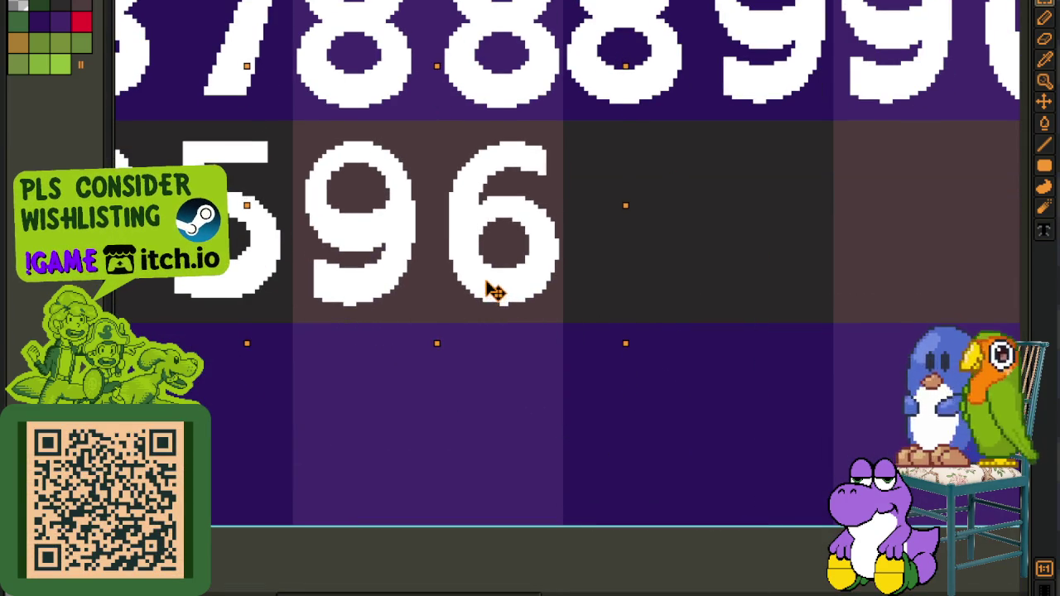
Place 97 after 96, undoing and redoing a misplaced first attempt
{"action": "key", "text": "Right"}
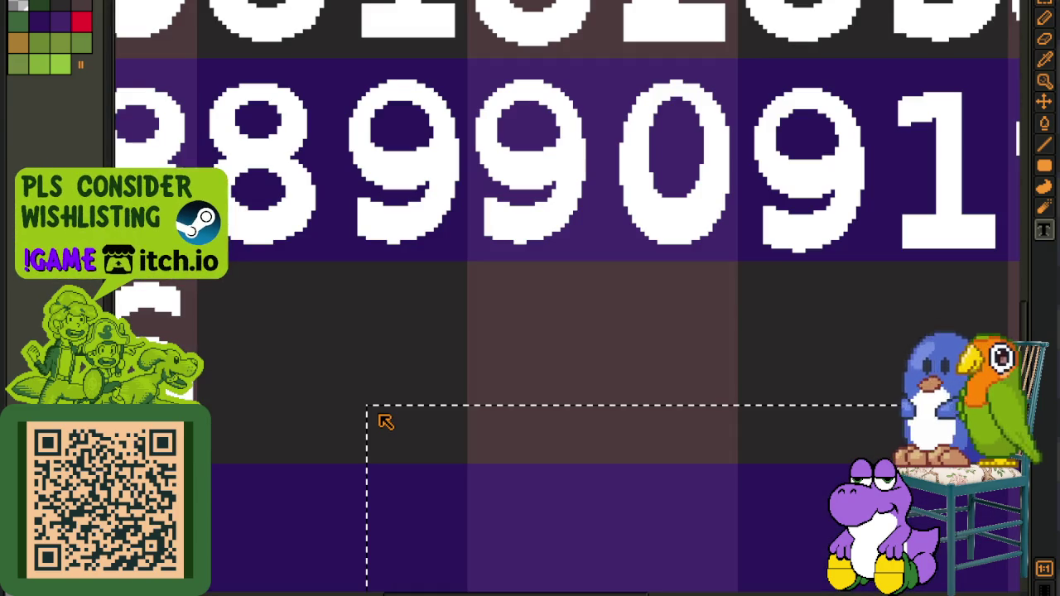
{"action": "scroll", "coordinate": [421, 416], "scroll_direction": "down", "scroll_amount": 3}
{"action": "scroll", "coordinate": [409, 450], "scroll_direction": "up", "scroll_amount": 2}
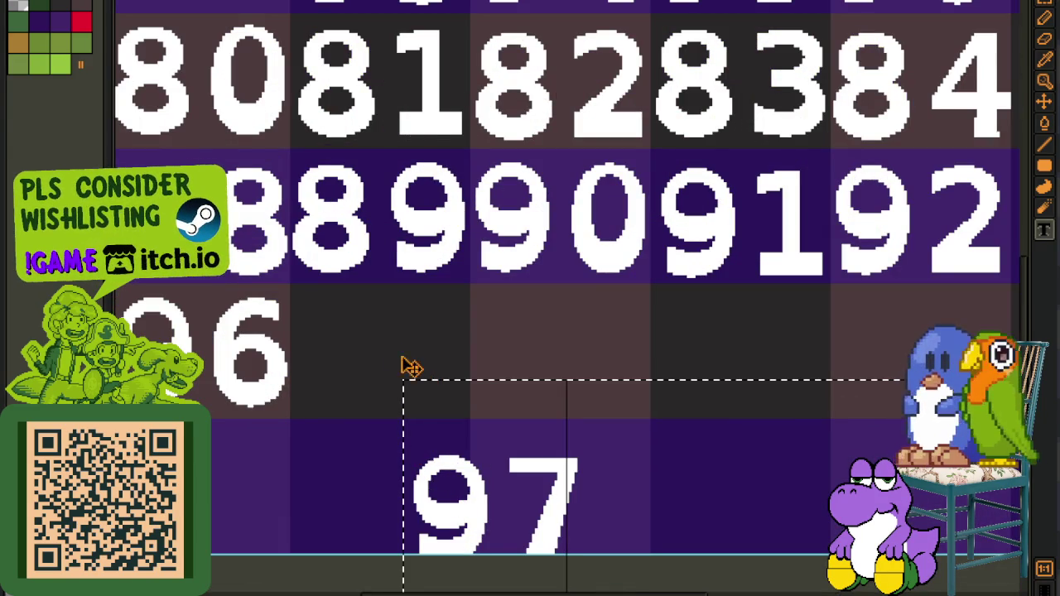
{"action": "left_click", "coordinate": [481, 358]}
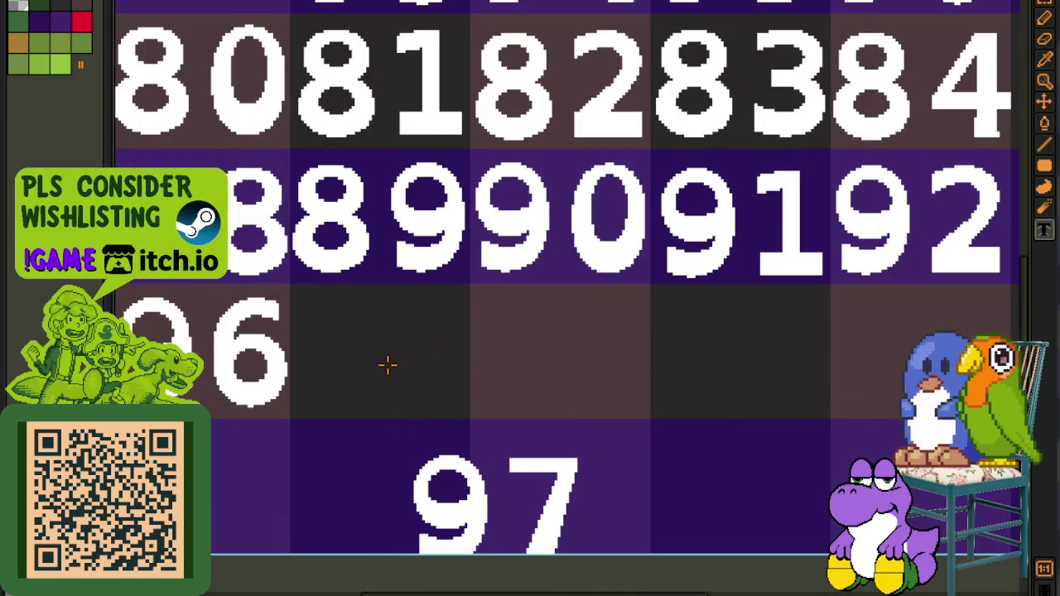
{"action": "key", "text": "ctrl+z"}
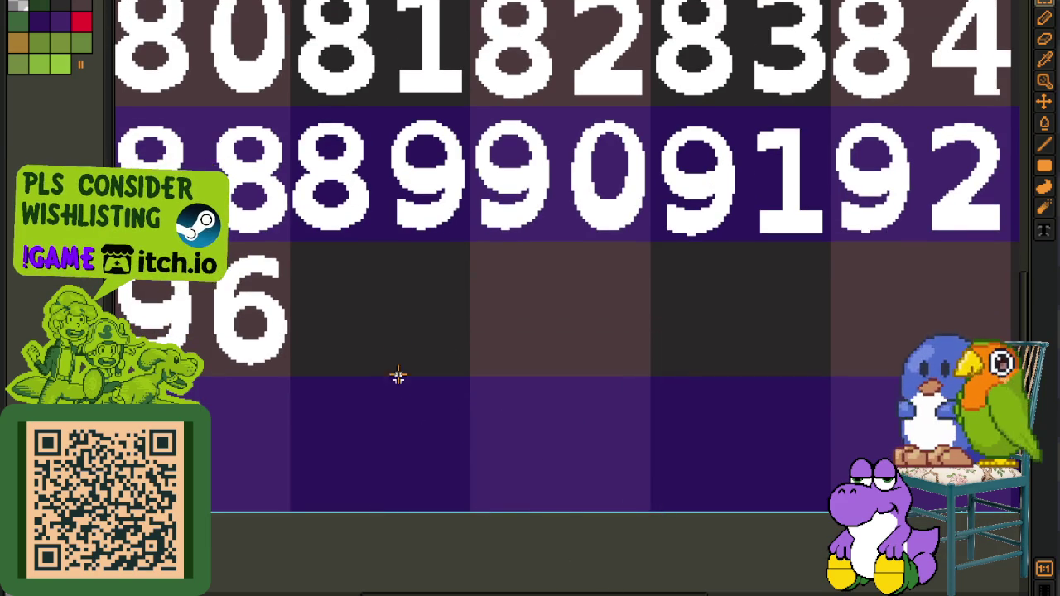
{"action": "key", "text": "ctrl+v"}
{"action": "left_click", "coordinate": [347, 265]}
{"action": "mouse_move", "coordinate": [385, 323]}
{"action": "left_mouse_down"}
{"action": "mouse_move", "coordinate": [535, 456]}
{"action": "mouse_move", "coordinate": [372, 339]}
{"action": "left_mouse_up"}
{"action": "key", "text": "ctrl+d"}
Write 98 with the Text tool and move it beside 97
{"action": "left_click_drag", "start_coordinate": [588, 327], "coordinate": [302, 333]}
{"action": "key", "text": "t"}
{"action": "left_click", "coordinate": [274, 330]}
{"action": "type", "text": "98"}
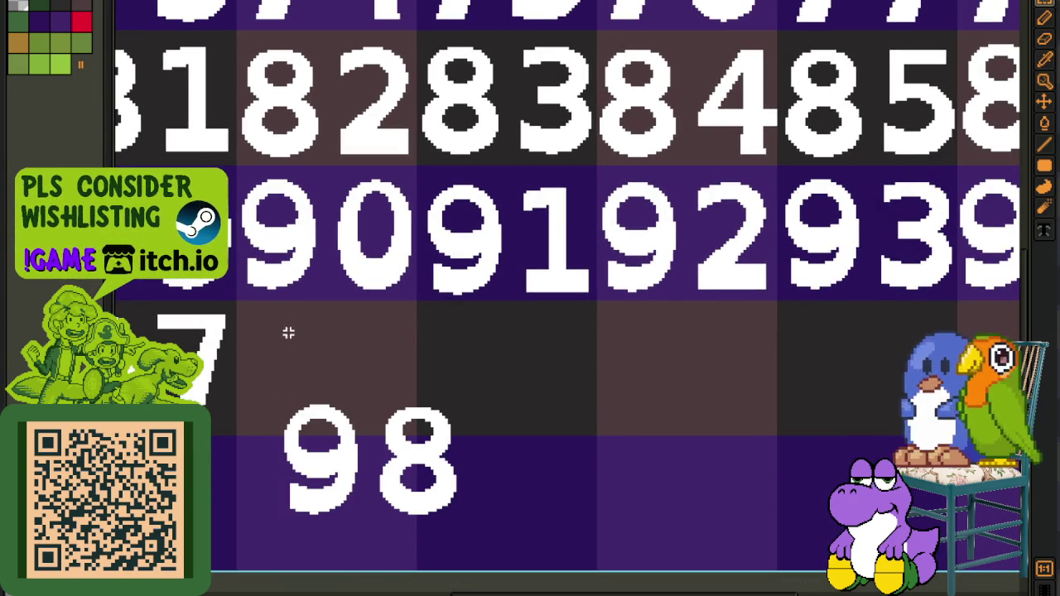
{"action": "key", "text": "Return"}
{"action": "left_click_drag", "start_coordinate": [421, 506], "coordinate": [380, 423]}
{"action": "key", "text": "Return"}
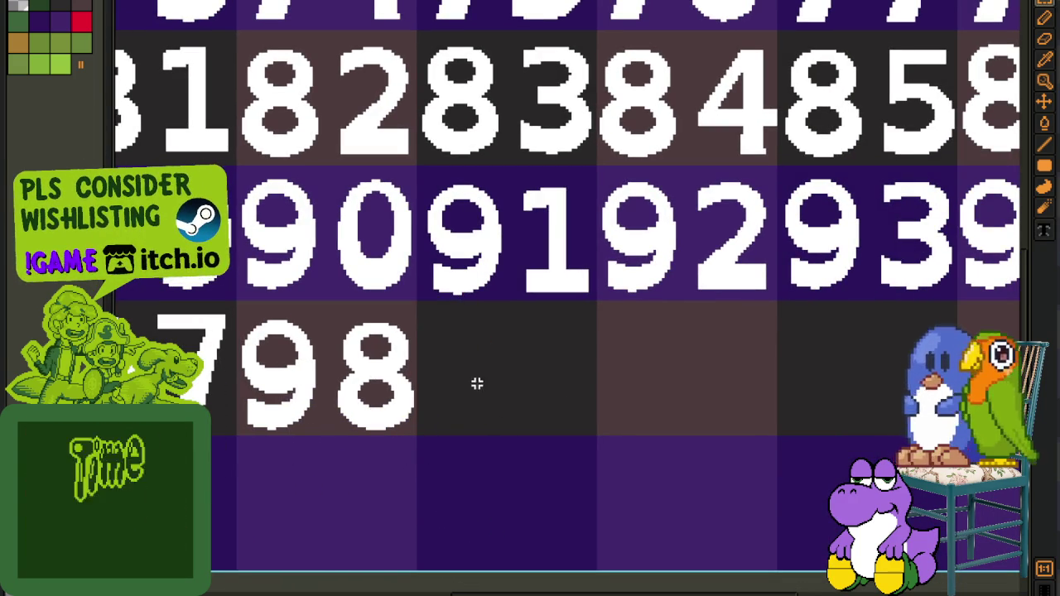
Write 99 and move it into the cell after 98
{"action": "left_click", "coordinate": [461, 354]}
{"action": "type", "text": "9"}
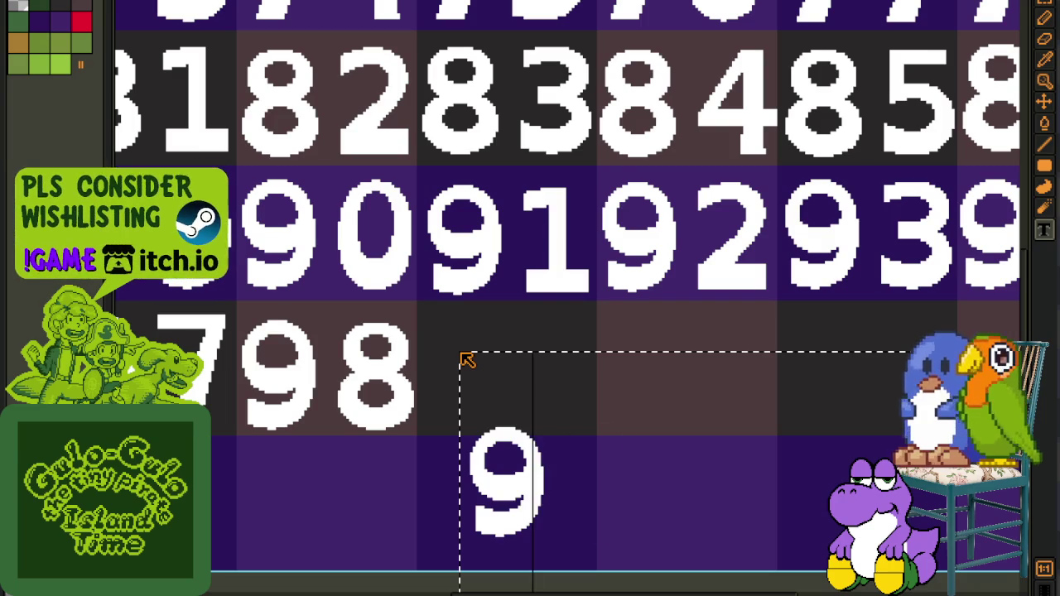
{"action": "type", "text": "9"}
{"action": "left_click_drag", "start_coordinate": [446, 335], "coordinate": [671, 549]}
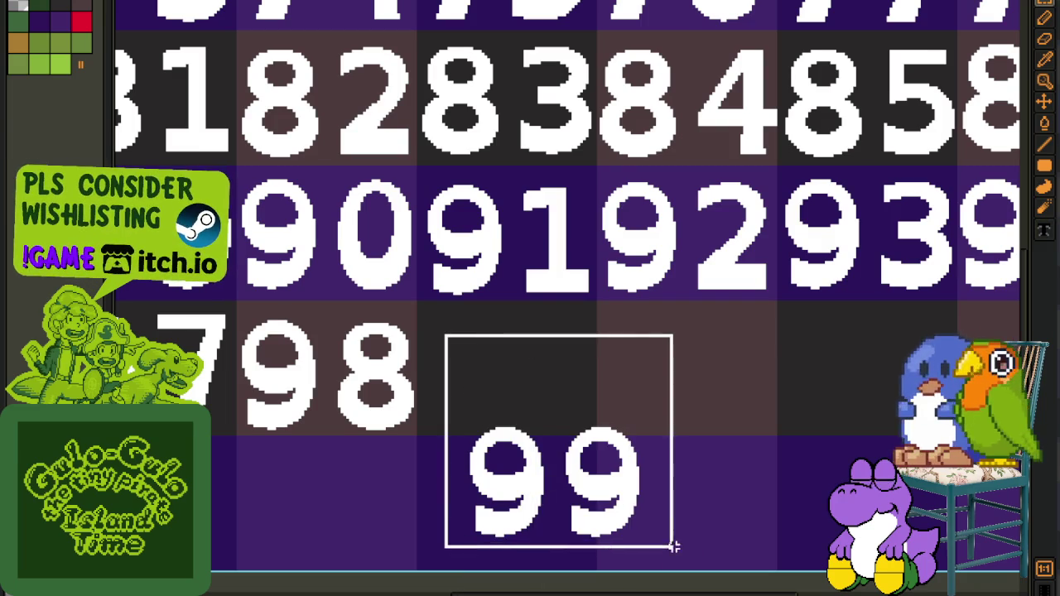
{"action": "left_click_drag", "start_coordinate": [620, 520], "coordinate": [575, 410]}
{"action": "key", "text": "Return"}
{"action": "scroll", "coordinate": [750, 398], "scroll_direction": "down", "scroll_amount": 2}
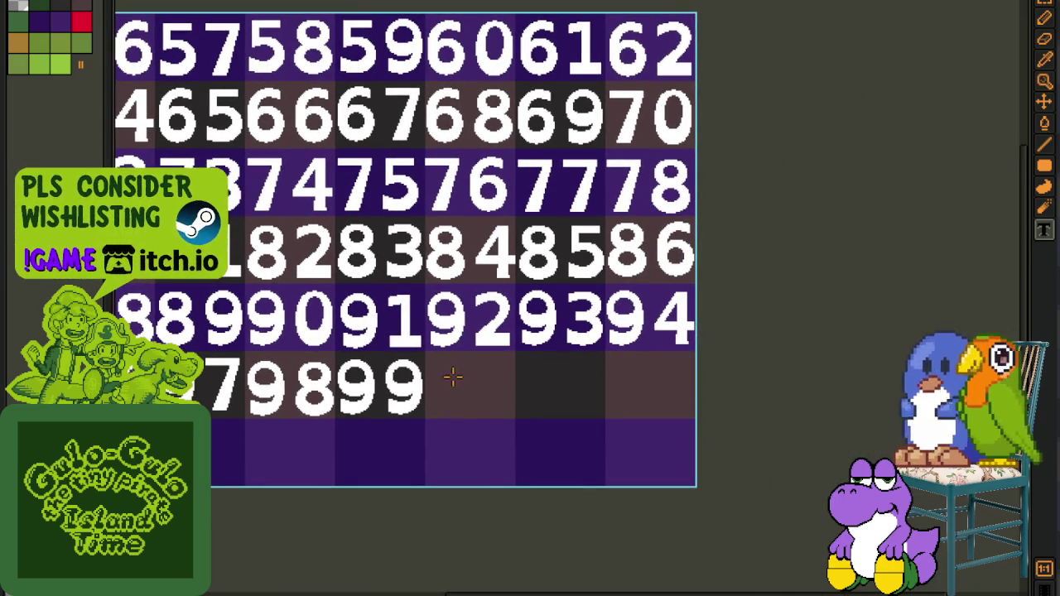
Write 100 below the grid and move it after 99, then delete that attempt
{"action": "left_click", "coordinate": [332, 2]}
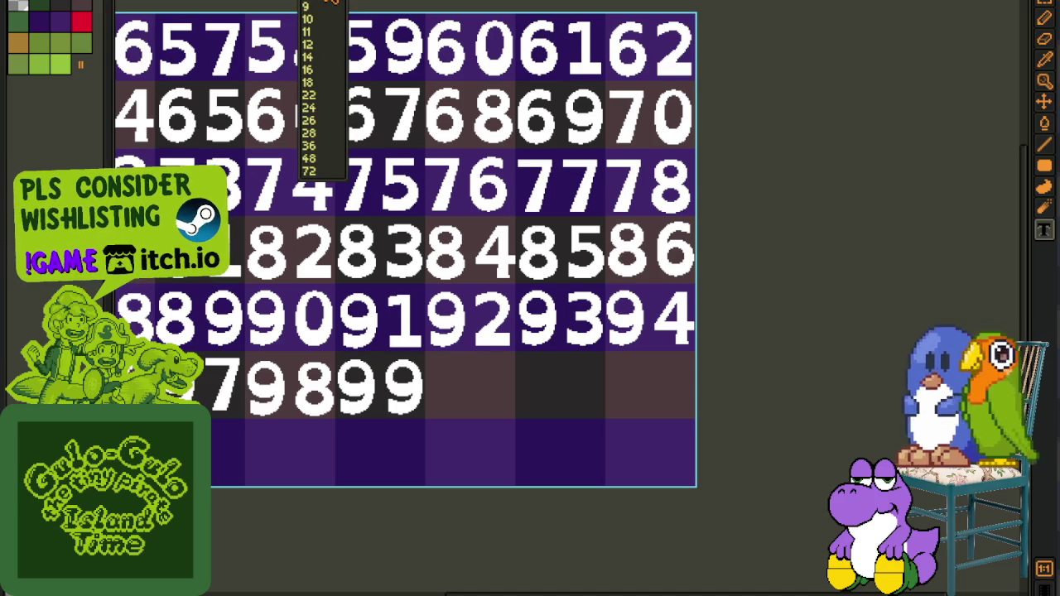
{"action": "scroll", "coordinate": [514, 362], "scroll_direction": "up", "scroll_amount": 2}
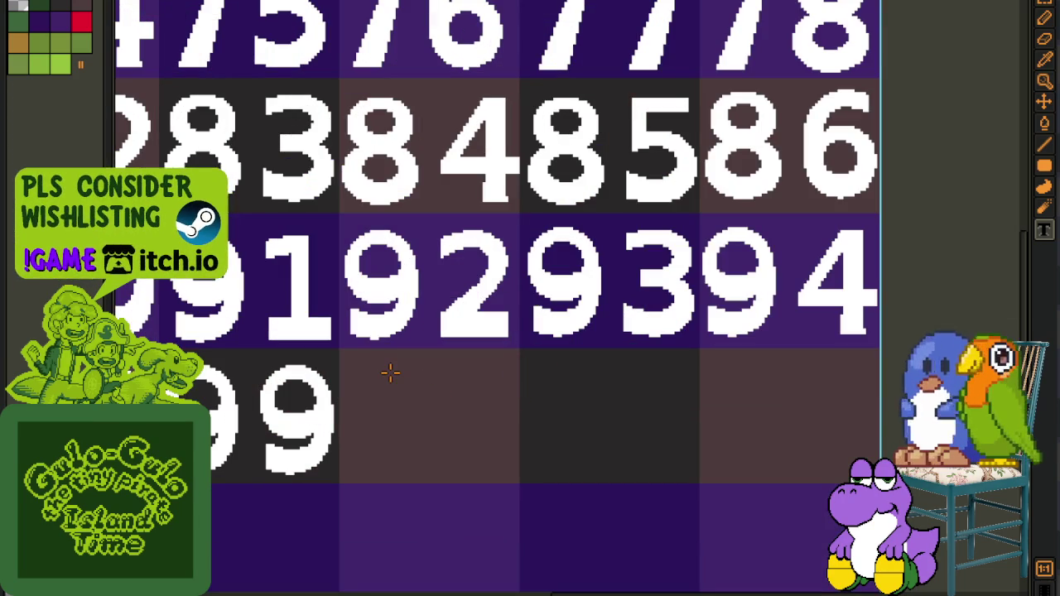
{"action": "left_click_drag", "start_coordinate": [371, 384], "coordinate": [1016, 589]}
{"action": "type", "text": "10"}
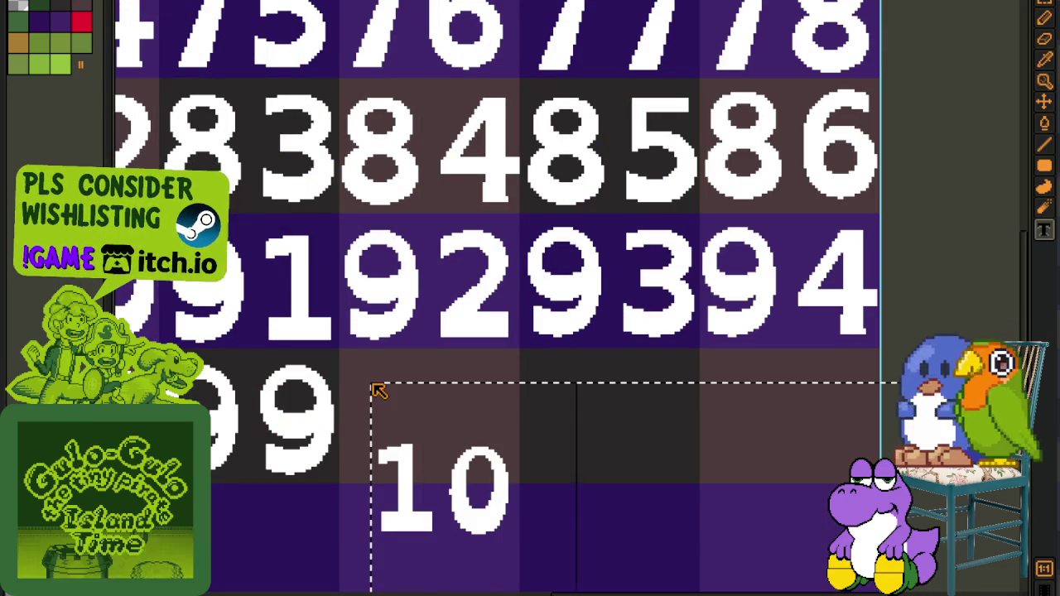
{"action": "type", "text": "0"}
{"action": "left_click", "coordinate": [421, 363]}
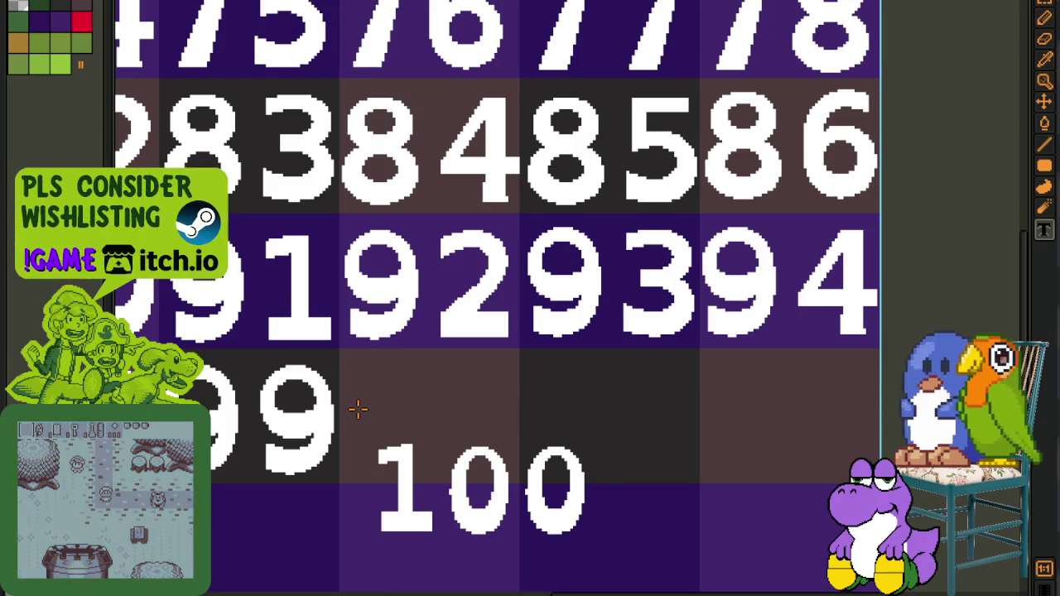
{"action": "left_click_drag", "start_coordinate": [365, 418], "coordinate": [638, 585]}
{"action": "left_click_drag", "start_coordinate": [524, 527], "coordinate": [491, 461]}
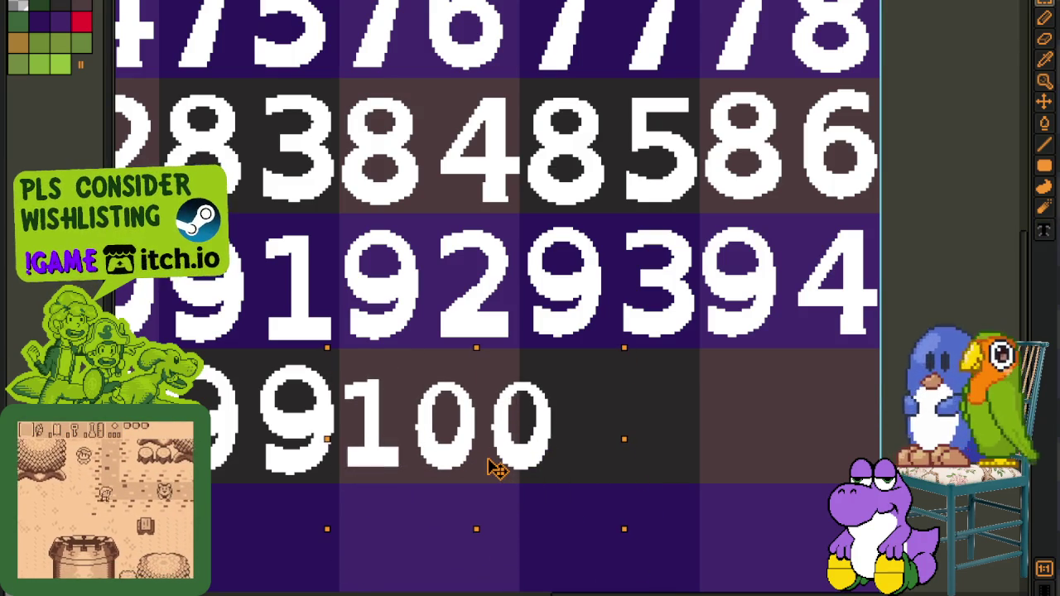
{"action": "key", "text": "Delete"}
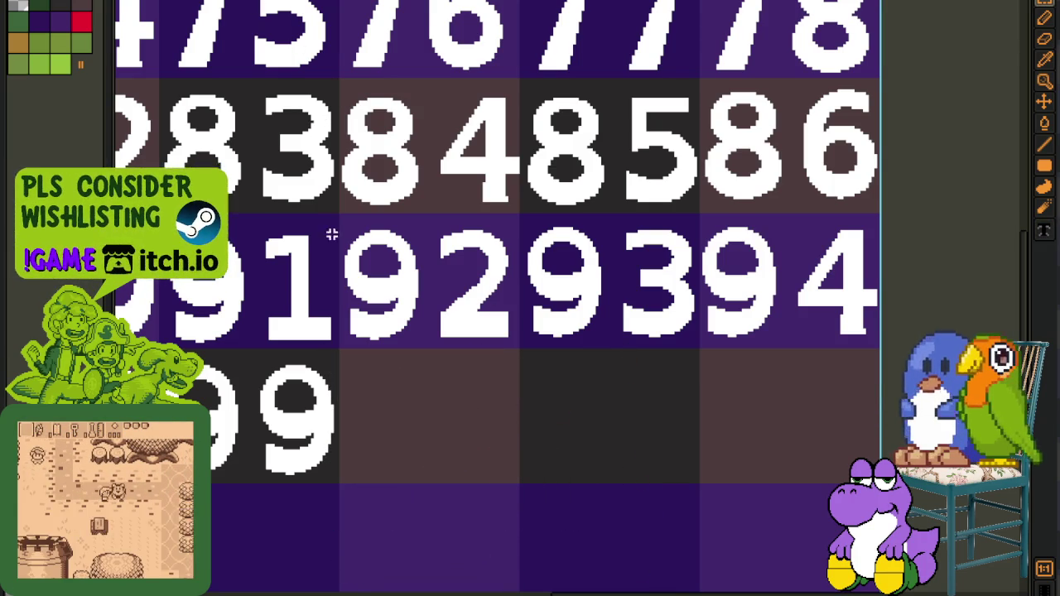
Reselect the Text tool and check the text size list before rewriting
{"action": "key", "text": "t"}
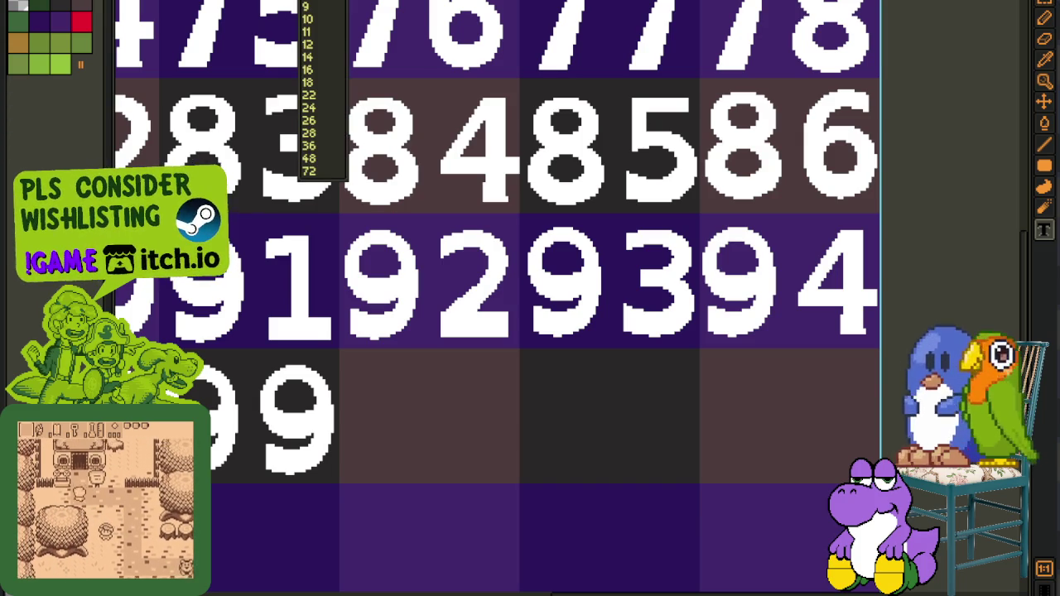
{"action": "key", "text": "Escape"}
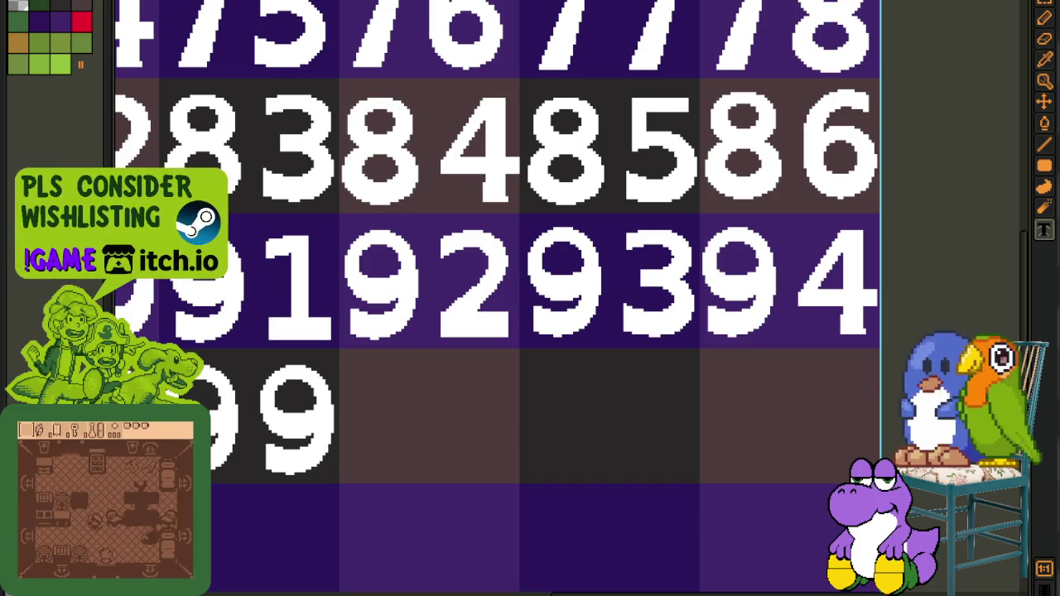
{"action": "left_click", "coordinate": [386, 406]}
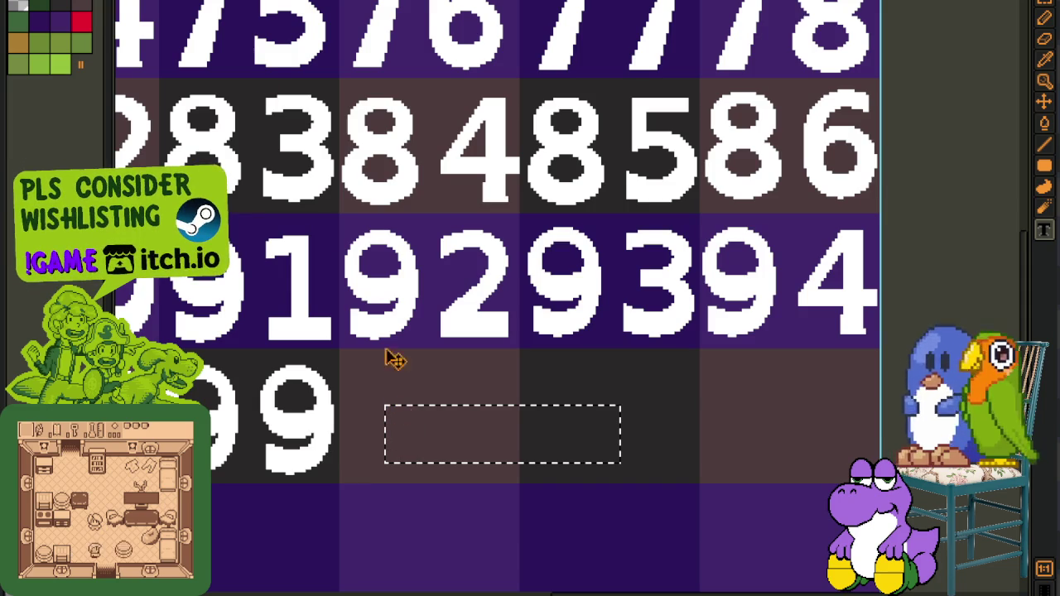
{"action": "left_click", "coordinate": [323, 1]}
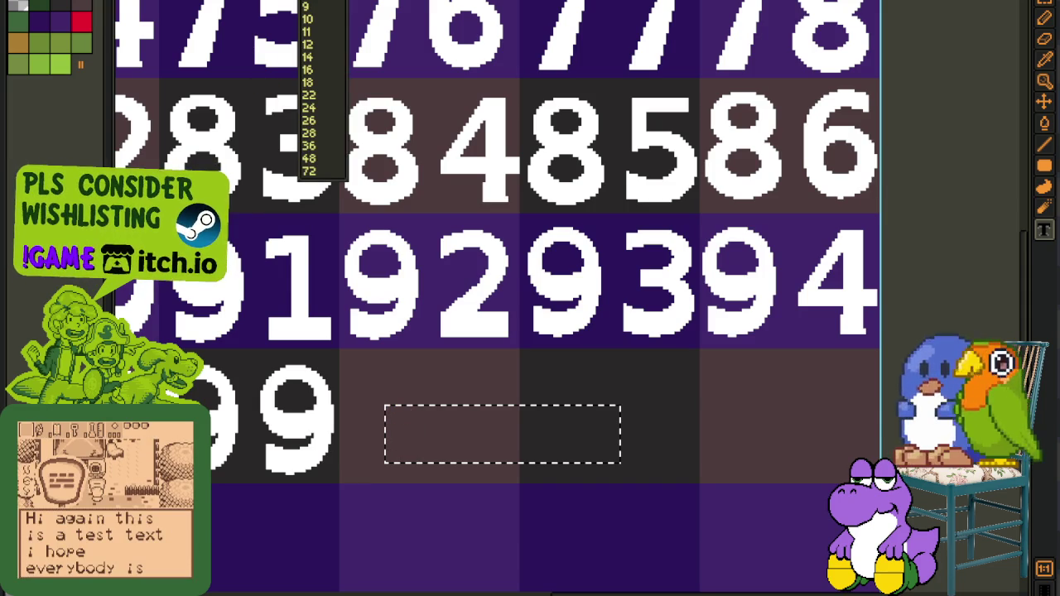
{"action": "key", "text": "Escape"}
Type 100 again and move it into the empty cell beside 99
{"action": "left_click", "coordinate": [381, 397]}
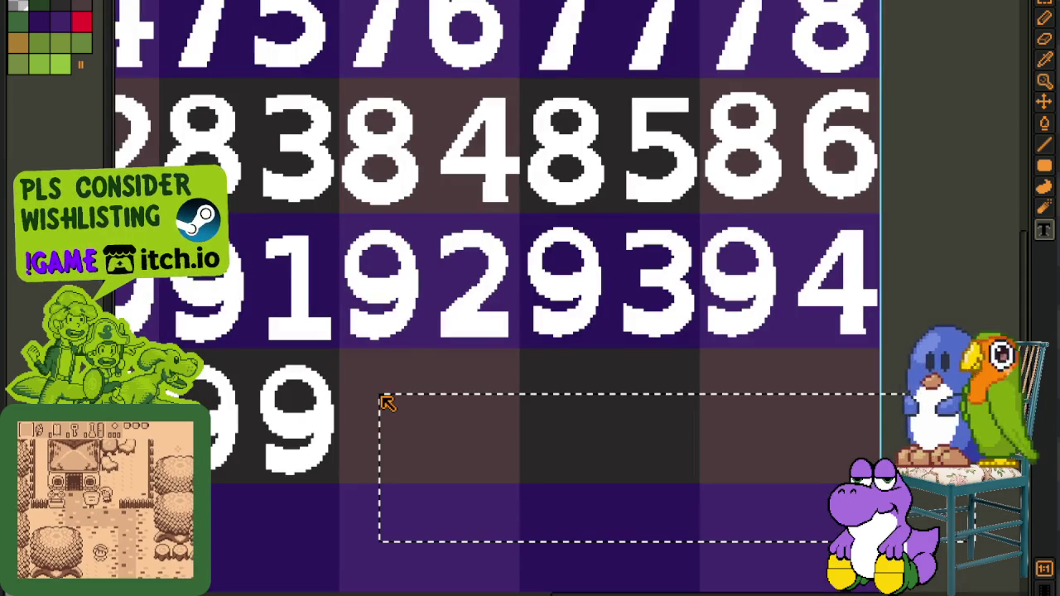
{"action": "type", "text": "100"}
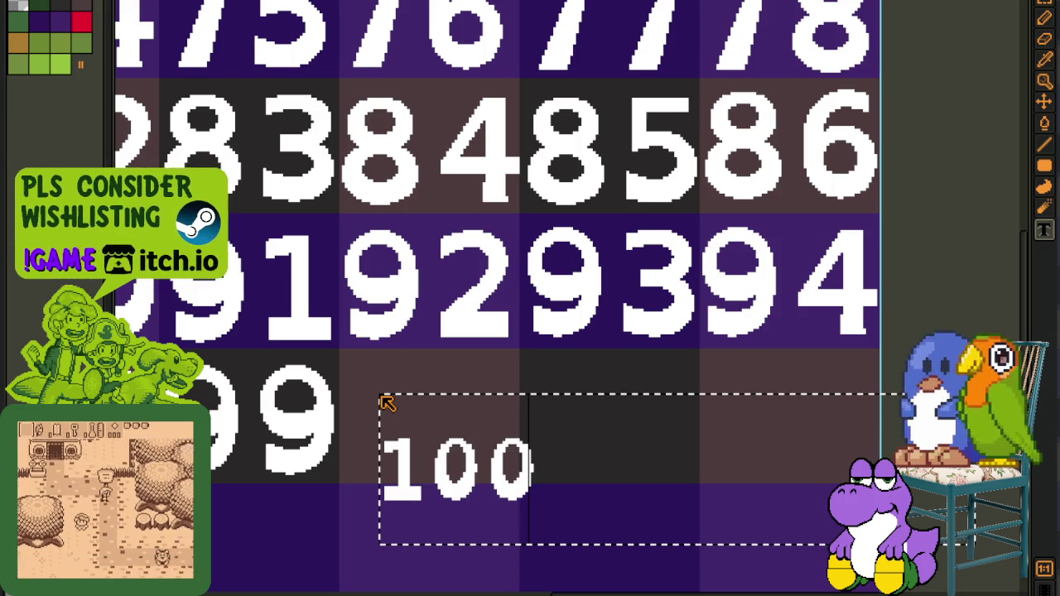
{"action": "key", "text": "Return"}
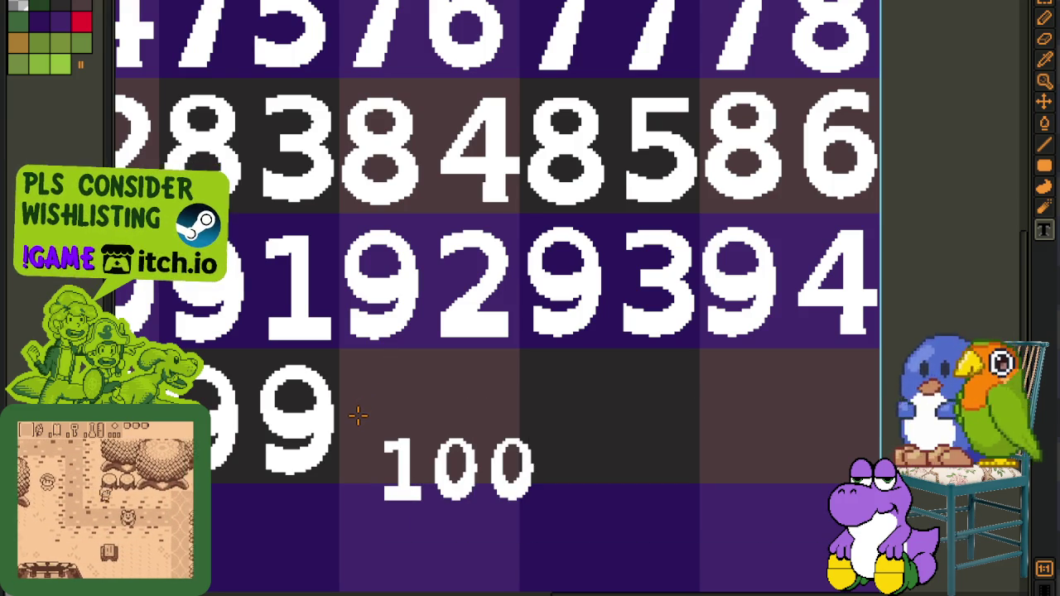
{"action": "mouse_move", "coordinate": [359, 406]}
{"action": "left_mouse_down"}
{"action": "mouse_move", "coordinate": [473, 515]}
{"action": "mouse_move", "coordinate": [609, 591]}
{"action": "left_mouse_up"}
{"action": "left_click_drag", "start_coordinate": [502, 509], "coordinate": [468, 461]}
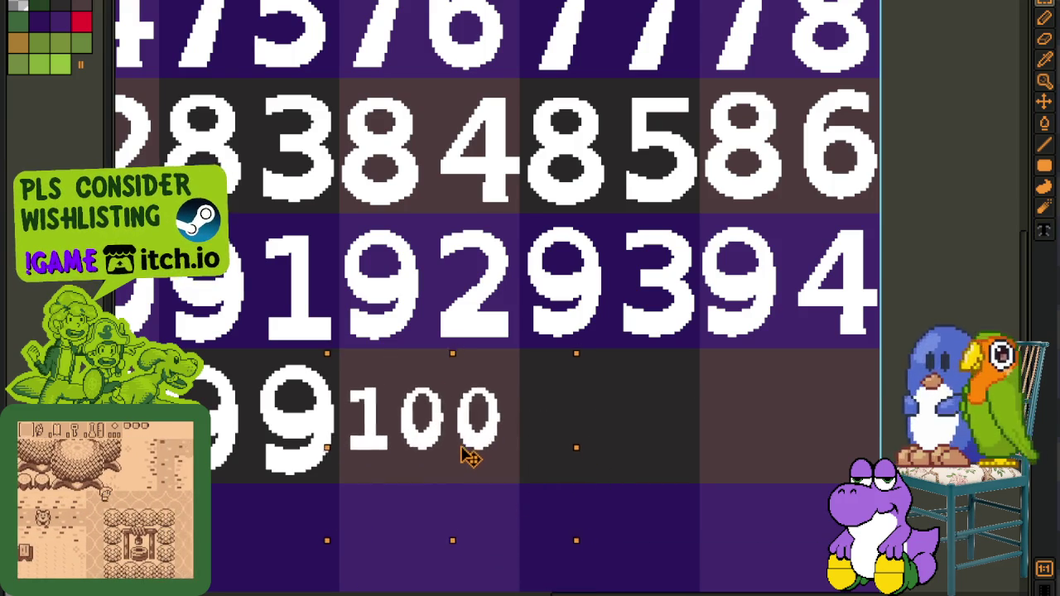
{"action": "left_click", "coordinate": [662, 417]}
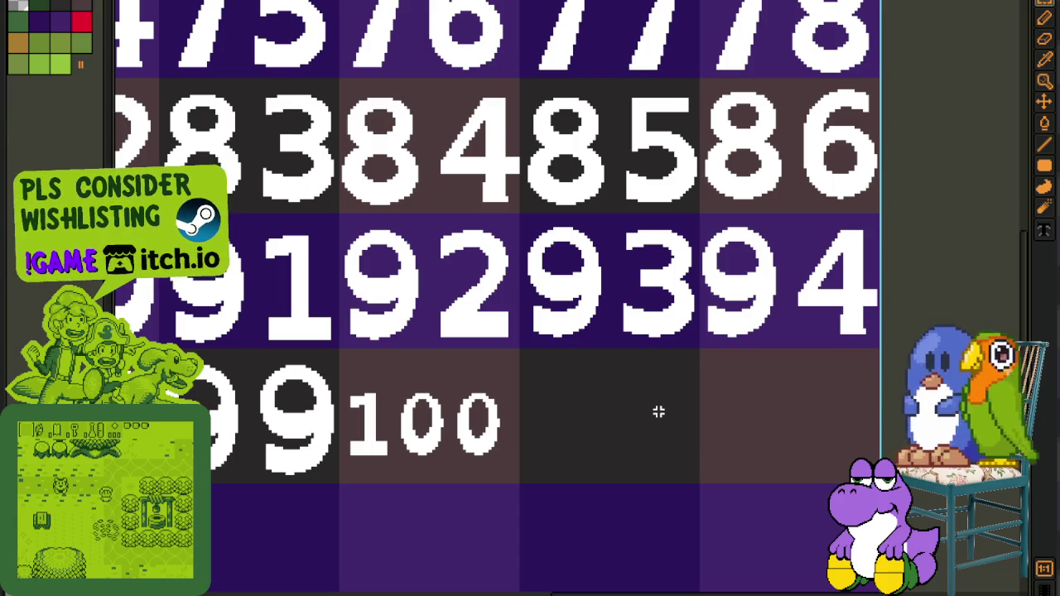
{"action": "scroll", "coordinate": [507, 324], "scroll_direction": "up", "scroll_amount": 2}
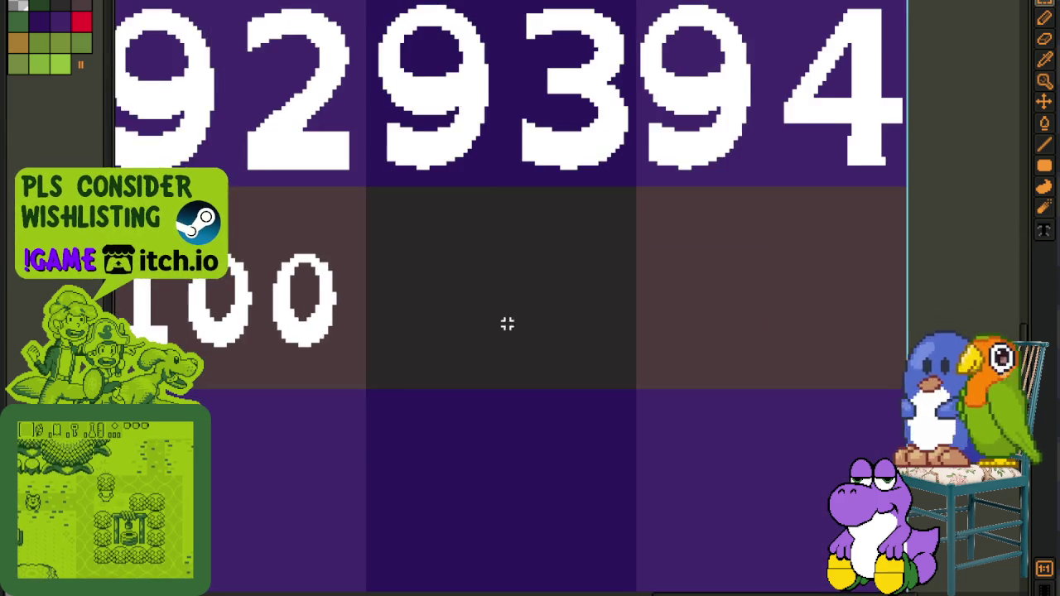
Paste 101 and move it into the dark cell beside 100
{"action": "left_click_drag", "start_coordinate": [507, 324], "coordinate": [496, 362]}
{"action": "key", "text": "ctrl+v"}
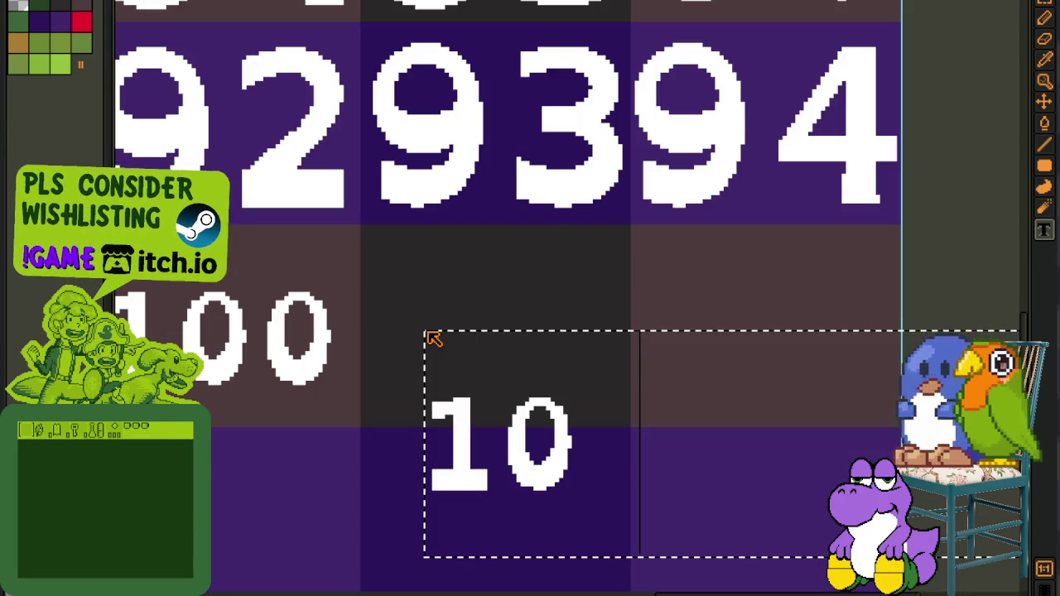
{"action": "left_click", "coordinate": [429, 293]}
{"action": "mouse_move", "coordinate": [395, 332]}
{"action": "left_mouse_down"}
{"action": "mouse_move", "coordinate": [652, 530]}
{"action": "mouse_move", "coordinate": [596, 419]}
{"action": "mouse_move", "coordinate": [599, 386]}
{"action": "left_mouse_up"}
{"action": "key", "text": "ctrl+d"}
Type 102 and place it in the cell beside 101
{"action": "key", "text": "ctrl+v"}
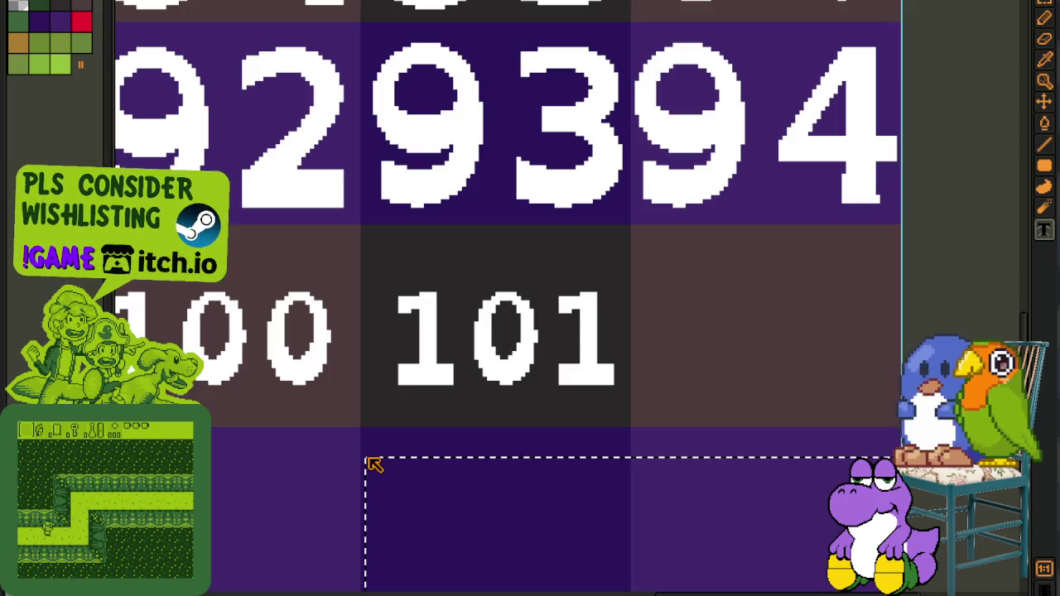
{"action": "type", "text": "1"}
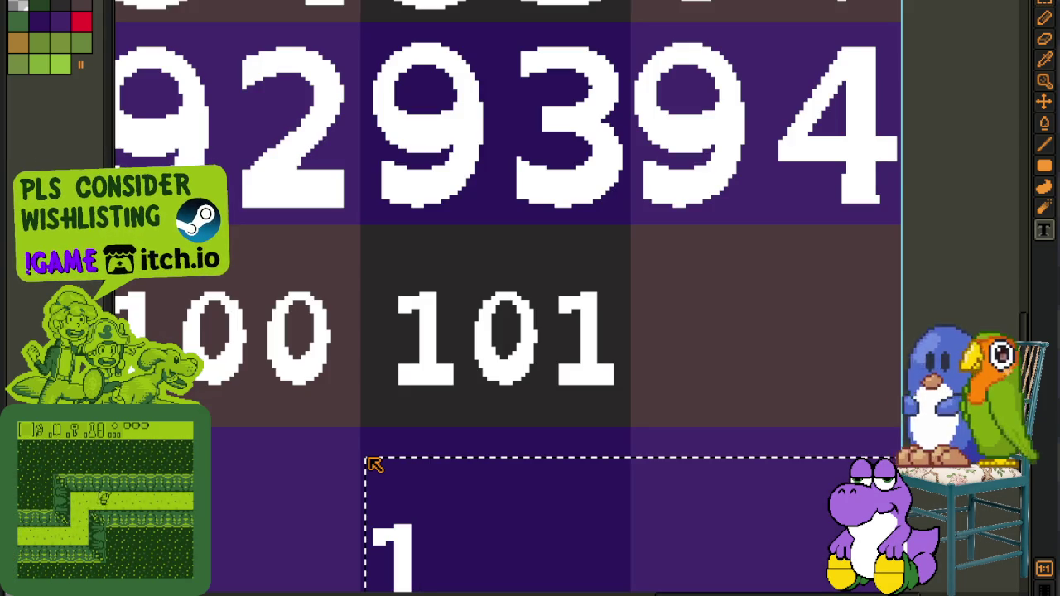
{"action": "type", "text": "02"}
{"action": "scroll", "coordinate": [350, 449], "scroll_direction": "down", "scroll_amount": 3}
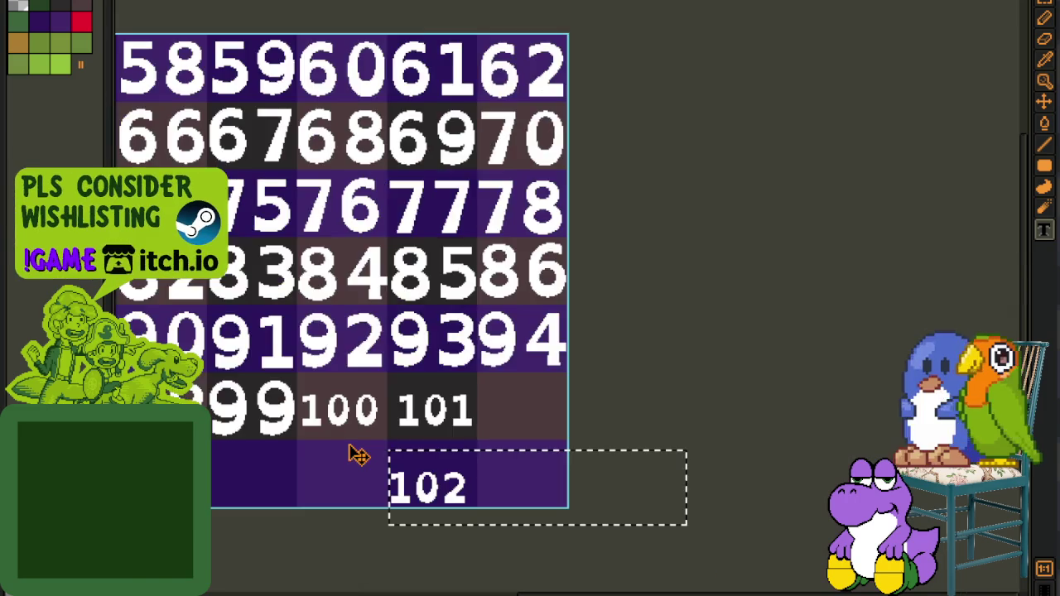
{"action": "scroll", "coordinate": [417, 442], "scroll_direction": "up", "scroll_amount": 2}
{"action": "key", "text": "Return"}
{"action": "scroll", "coordinate": [407, 460], "scroll_direction": "down", "scroll_amount": 2}
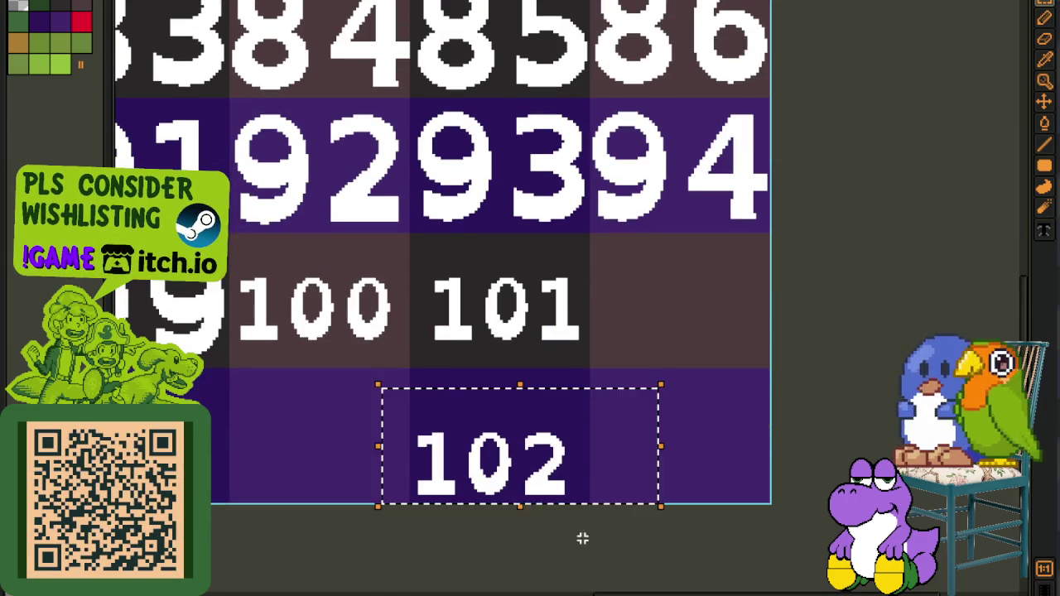
{"action": "left_click_drag", "start_coordinate": [516, 489], "coordinate": [693, 331]}
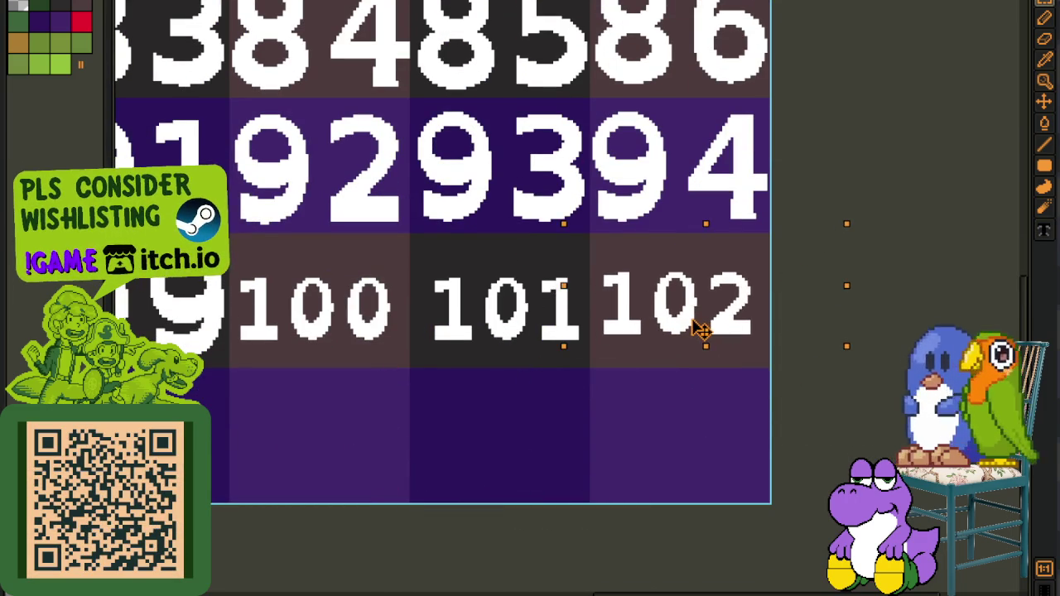
{"action": "key", "text": "Return"}
Recentre the number grid and start a text box in the bottom row
{"action": "scroll", "coordinate": [238, 439], "scroll_direction": "down", "scroll_amount": 4}
{"action": "left_click_drag", "start_coordinate": [238, 439], "coordinate": [485, 421]}
{"action": "scroll", "coordinate": [485, 421], "scroll_direction": "up", "scroll_amount": 3}
{"action": "left_click_drag", "start_coordinate": [416, 405], "coordinate": [365, 405]}
{"action": "left_click", "coordinate": [342, 390]}
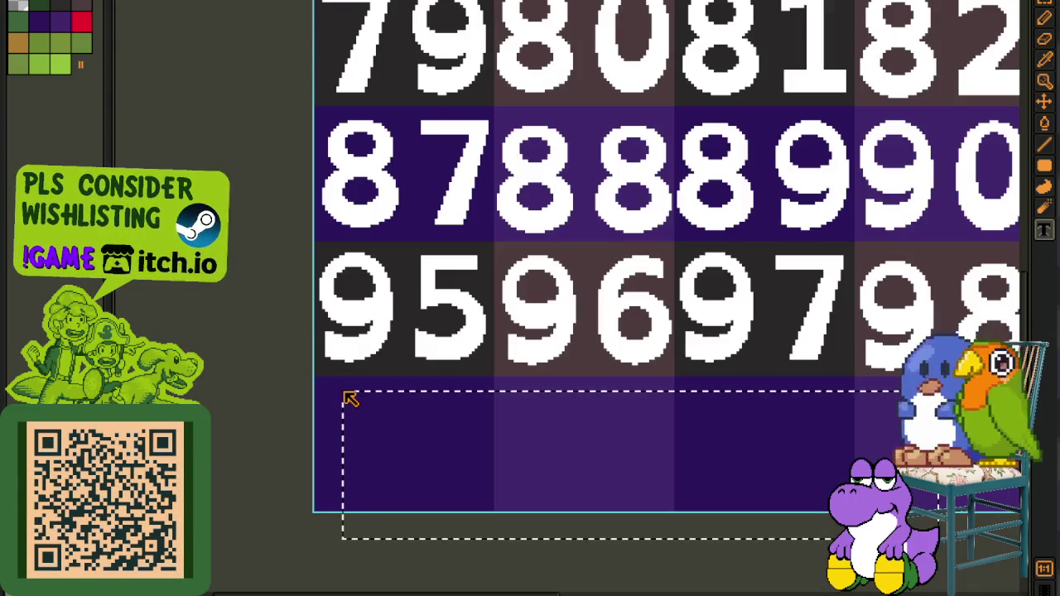
Add the number 103 and move it up-left into its cell
{"action": "type", "text": "103"}
{"action": "key", "text": "Return"}
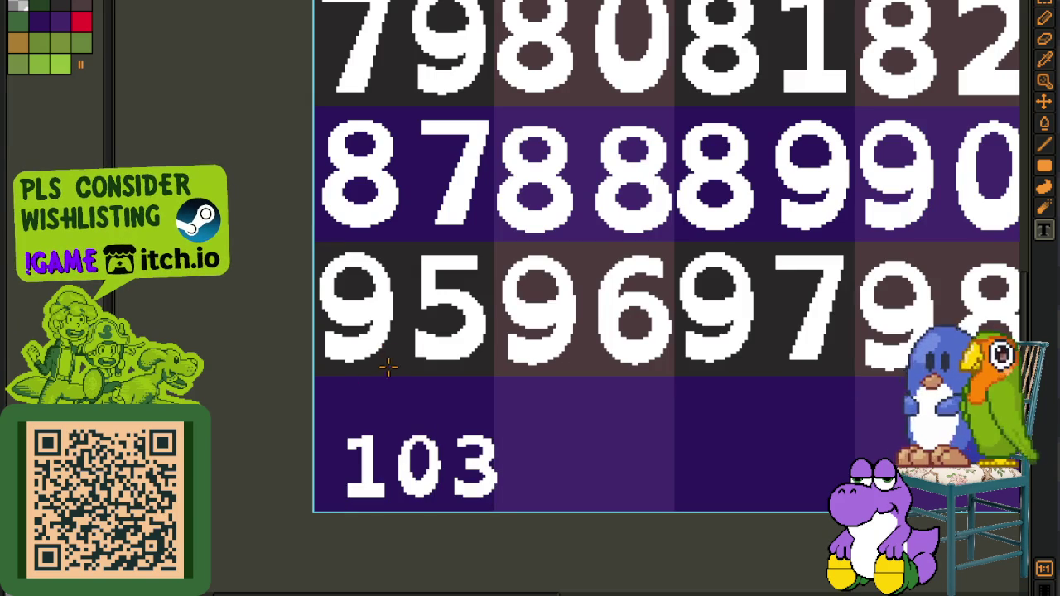
{"action": "left_click_drag", "start_coordinate": [323, 395], "coordinate": [525, 508]}
{"action": "left_click_drag", "start_coordinate": [438, 480], "coordinate": [422, 460]}
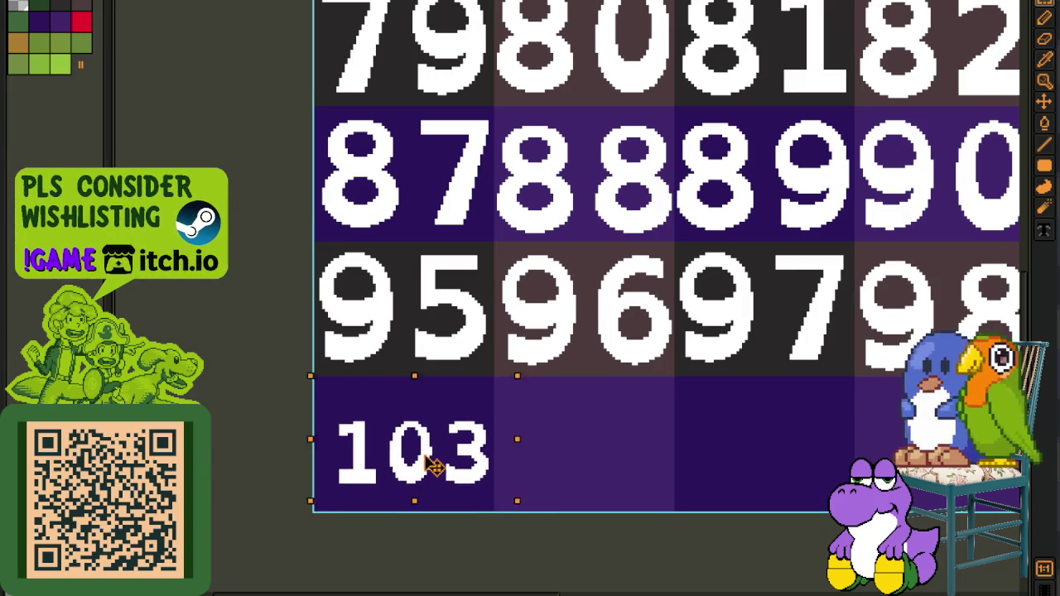
{"action": "key", "text": "Return"}
Add 104 and position it beside 103
{"action": "scroll", "coordinate": [490, 450], "scroll_direction": "right", "scroll_amount": 3}
{"action": "left_click", "coordinate": [375, 420]}
{"action": "type", "text": "1"}
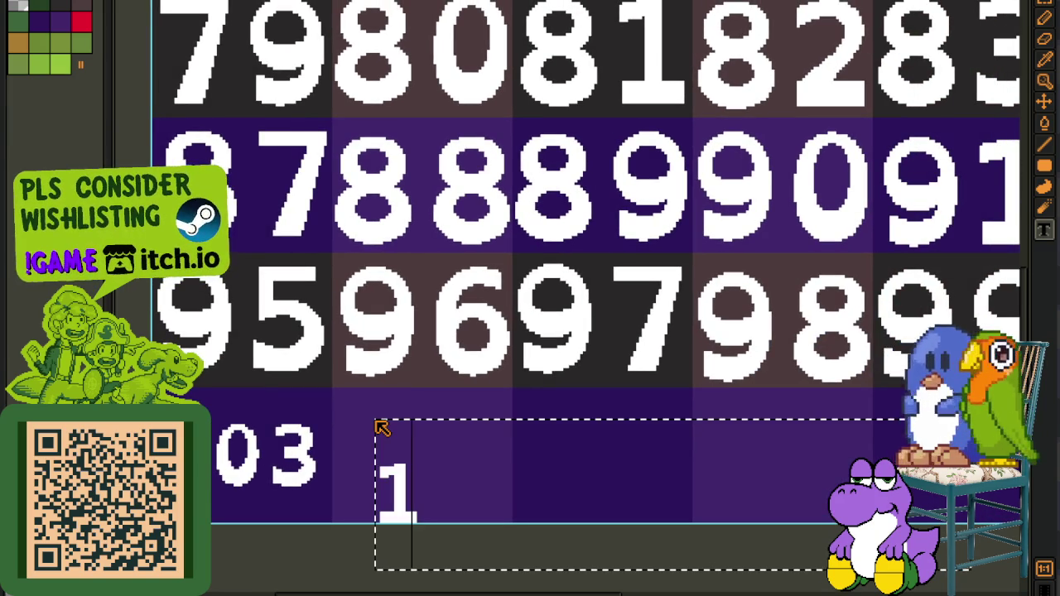
{"action": "type", "text": "04"}
{"action": "left_click", "coordinate": [439, 393]}
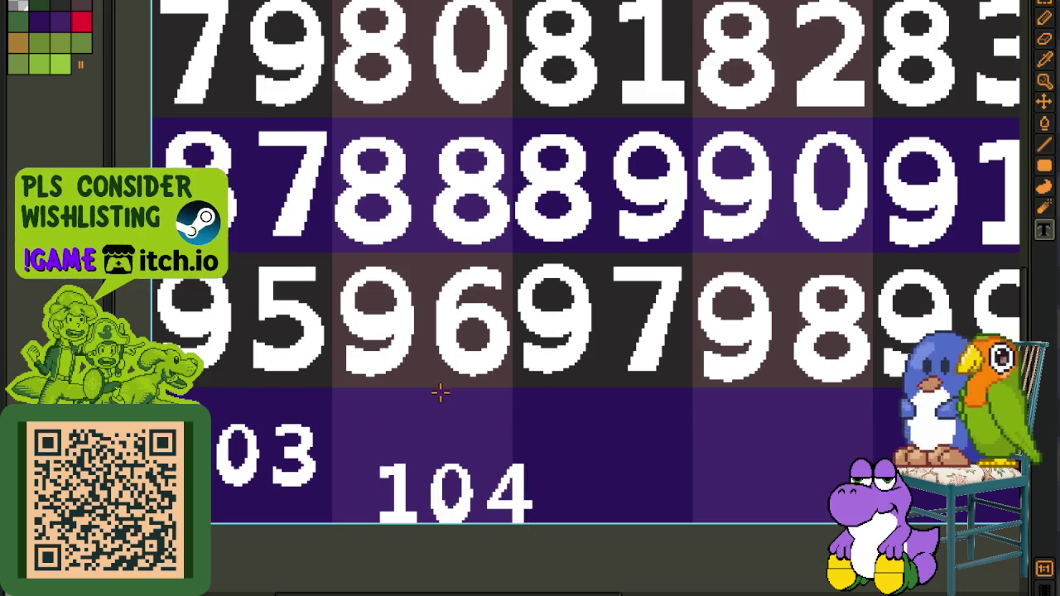
{"action": "left_click_drag", "start_coordinate": [381, 428], "coordinate": [606, 565]}
{"action": "left_click_drag", "start_coordinate": [461, 515], "coordinate": [431, 488]}
Add 105 in the next cell, beside 104
{"action": "left_click_drag", "start_coordinate": [688, 476], "coordinate": [547, 503]}
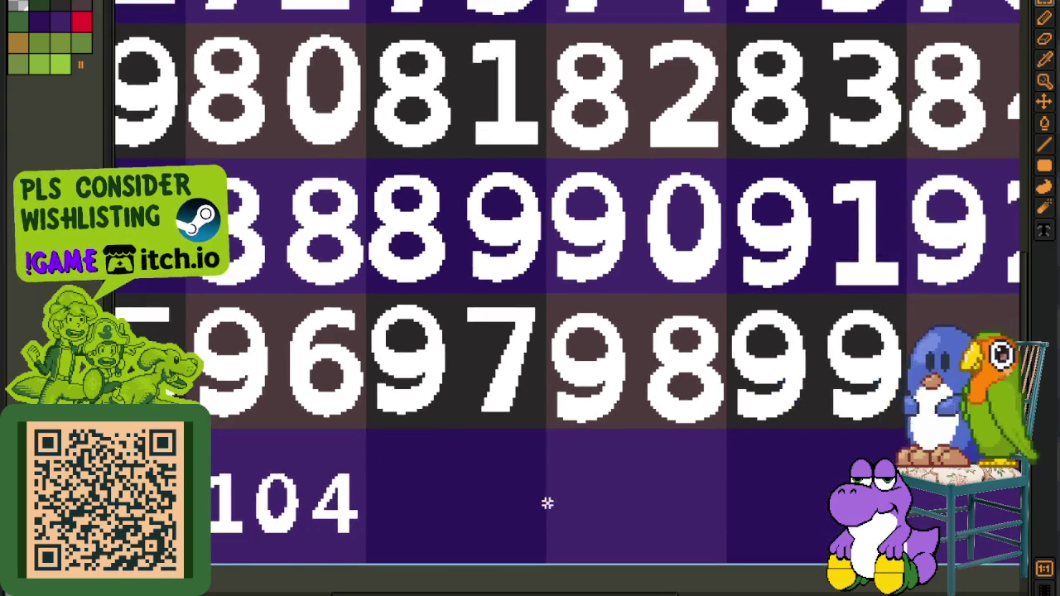
{"action": "left_click_drag", "start_coordinate": [393, 447], "coordinate": [988, 589]}
{"action": "type", "text": "10"}
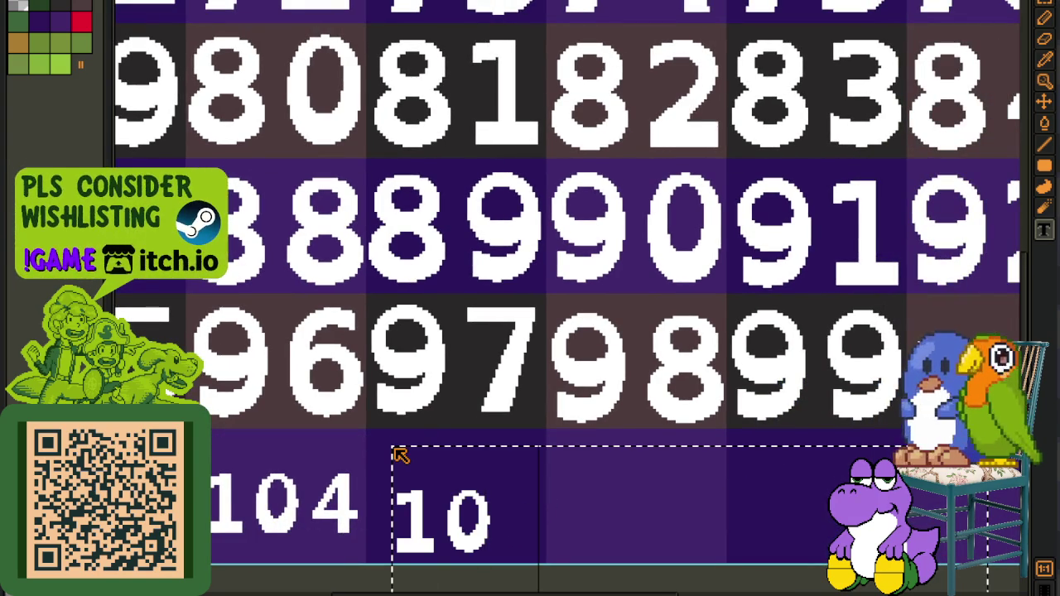
{"action": "type", "text": "5"}
{"action": "key", "text": "Return"}
{"action": "scroll", "coordinate": [372, 450], "scroll_direction": "down", "scroll_amount": 1}
{"action": "left_click_drag", "start_coordinate": [492, 515], "coordinate": [467, 488]}
{"action": "left_click", "coordinate": [729, 483]}
Add 106 and centre it in its cell
{"action": "left_click_drag", "start_coordinate": [715, 483], "coordinate": [475, 506]}
{"action": "left_click", "coordinate": [330, 434]}
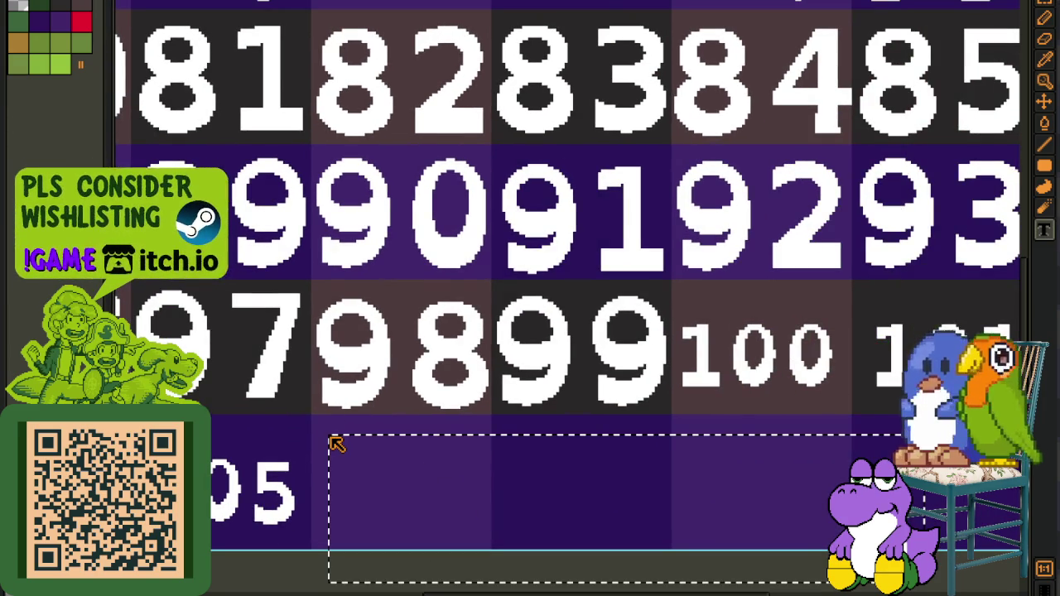
{"action": "type", "text": "106"}
{"action": "key", "text": "Return"}
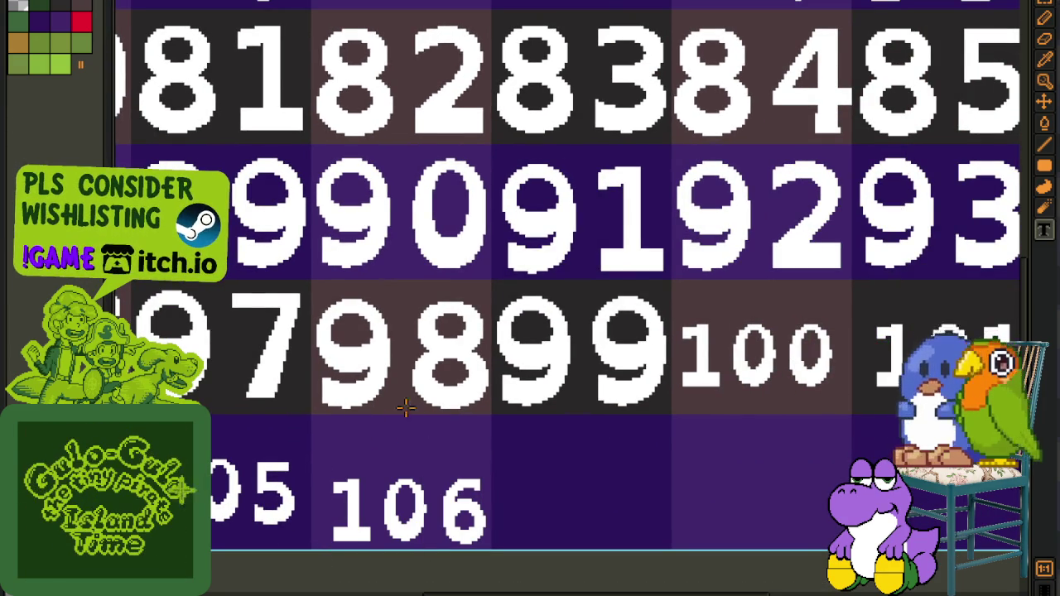
{"action": "left_click_drag", "start_coordinate": [308, 454], "coordinate": [532, 555]}
{"action": "left_click_drag", "start_coordinate": [421, 539], "coordinate": [414, 515]}
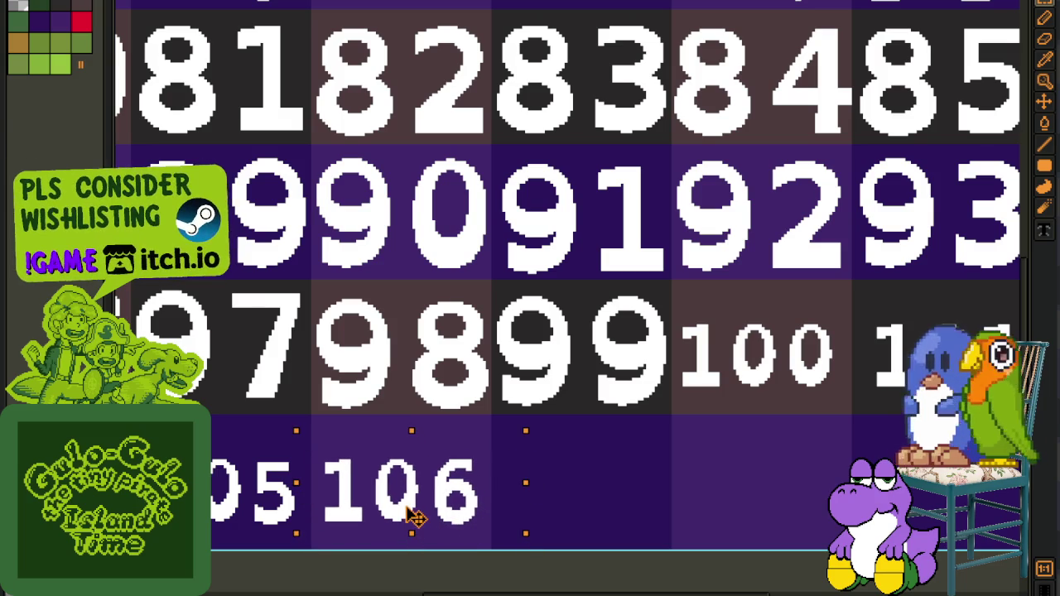
{"action": "key", "text": "ctrl+d"}
Add 107 and position it beside 106
{"action": "key", "text": "t"}
{"action": "scroll", "coordinate": [621, 491], "scroll_direction": "right", "scroll_amount": 2}
{"action": "scroll", "coordinate": [496, 472], "scroll_direction": "right", "scroll_amount": 2}
{"action": "left_click", "coordinate": [389, 448]}
{"action": "type", "text": "107"}
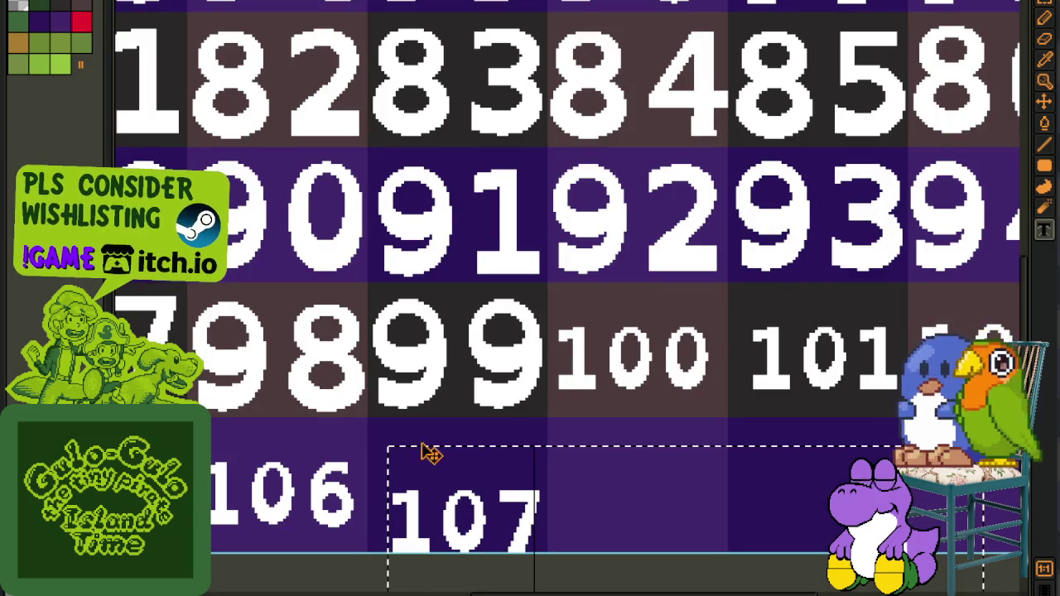
{"action": "key", "text": "Return"}
{"action": "scroll", "coordinate": [395, 470], "scroll_direction": "down", "scroll_amount": 1}
{"action": "left_click_drag", "start_coordinate": [361, 414], "coordinate": [591, 516]}
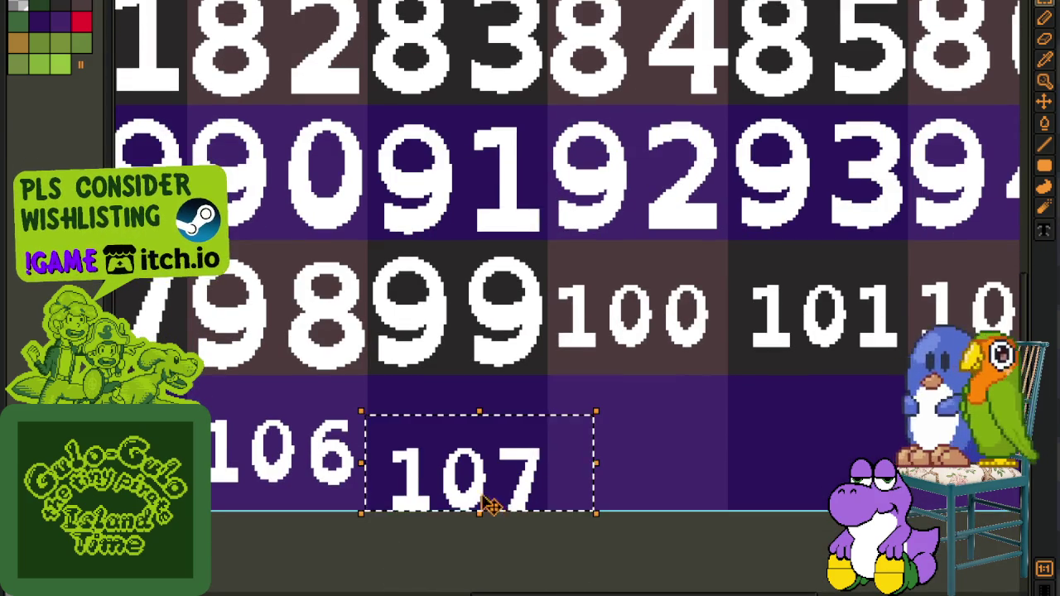
{"action": "left_click_drag", "start_coordinate": [485, 503], "coordinate": [483, 478]}
{"action": "key", "text": "ctrl+d"}
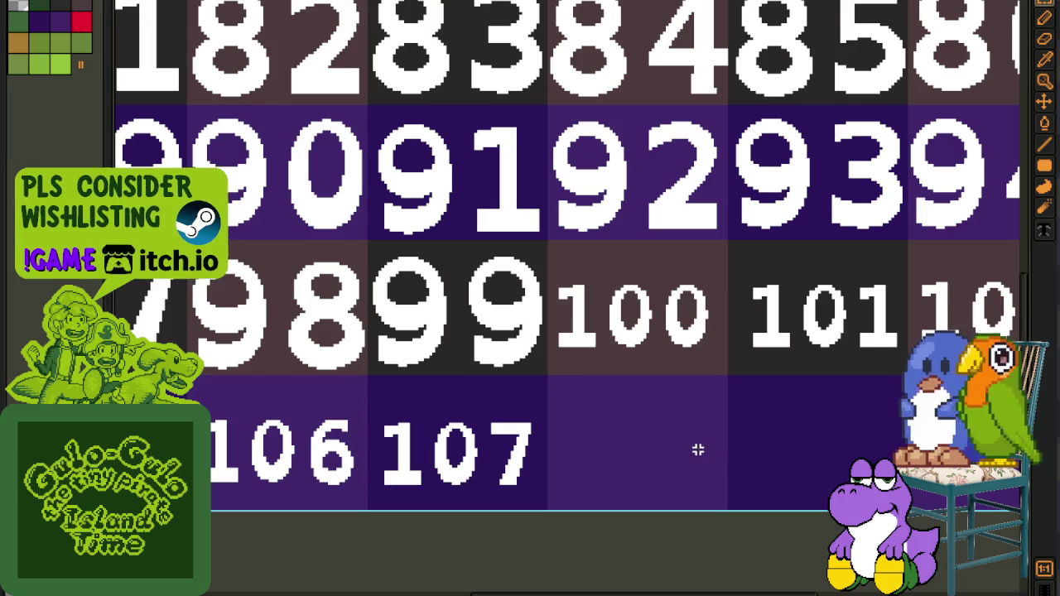
Add 108 and position it beside 107
{"action": "left_click_drag", "start_coordinate": [698, 447], "coordinate": [447, 497]}
{"action": "key", "text": "ctrl+v"}
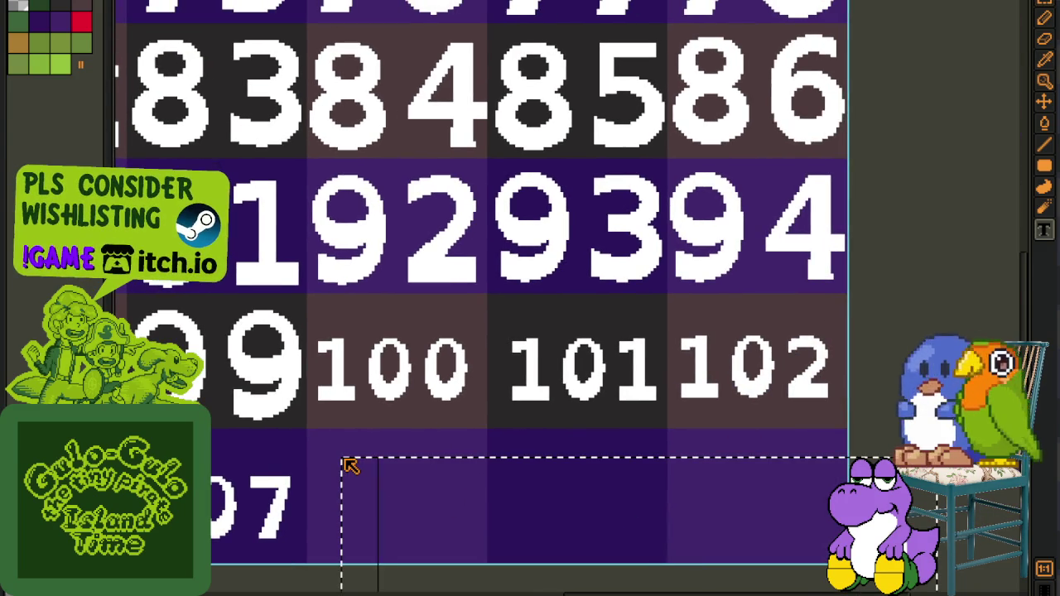
{"action": "type", "text": "108"}
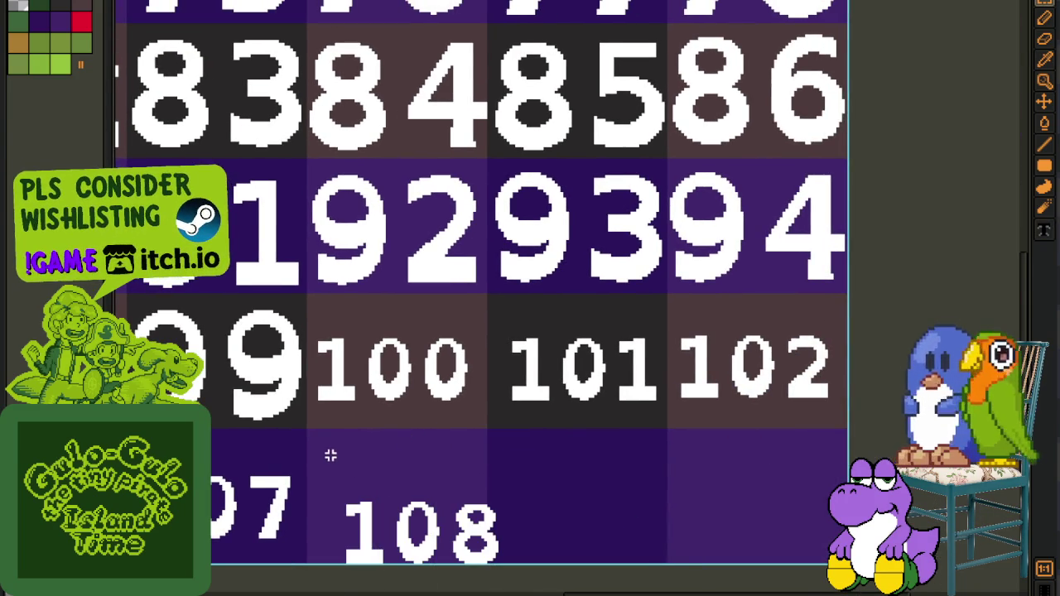
{"action": "scroll", "coordinate": [332, 450], "scroll_direction": "down", "scroll_amount": 1}
{"action": "key", "text": "Return"}
{"action": "left_click_drag", "start_coordinate": [439, 504], "coordinate": [414, 482]}
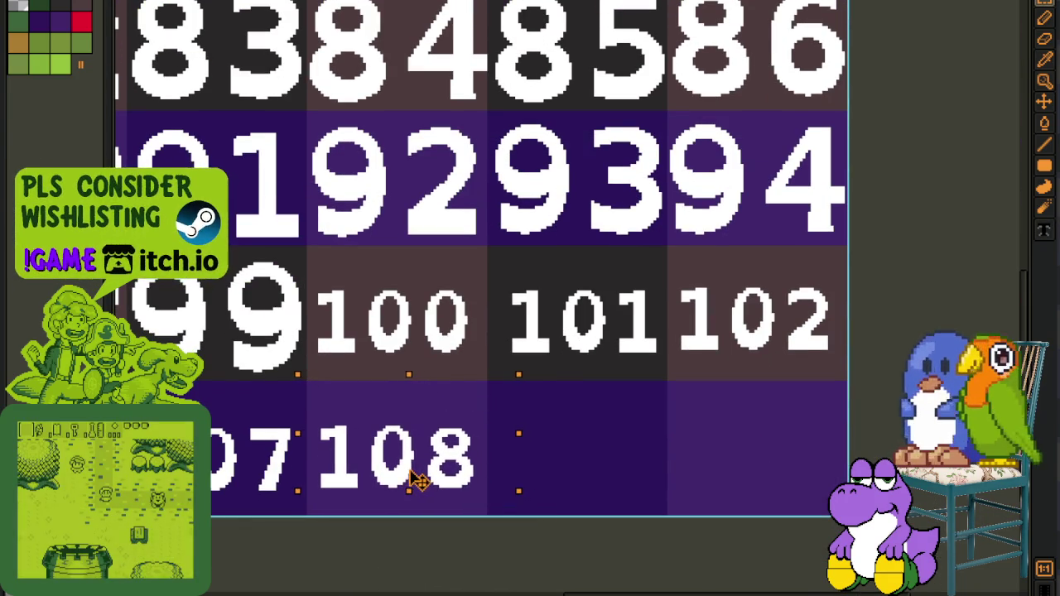
{"action": "left_click", "coordinate": [597, 458]}
Place 109 after 108, then erase the misplaced copy
{"action": "left_click", "coordinate": [515, 419]}
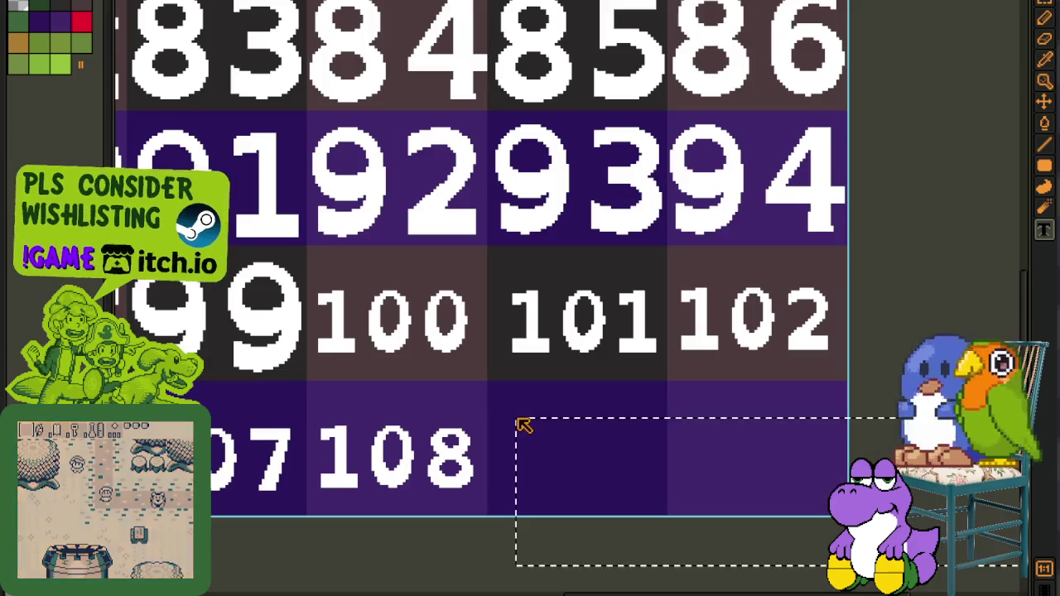
{"action": "type", "text": "109"}
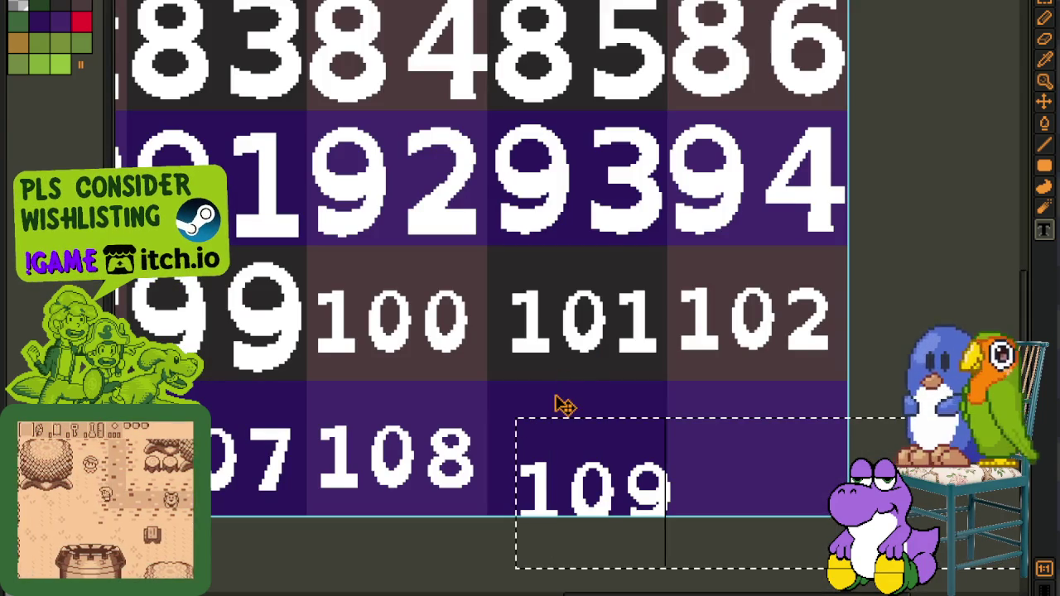
{"action": "left_click", "coordinate": [570, 387]}
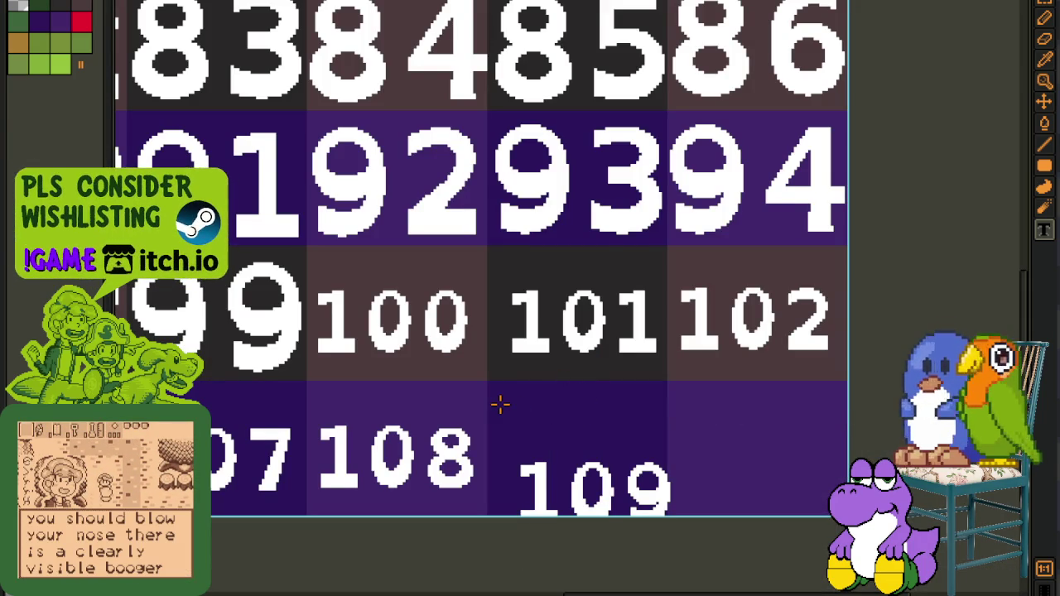
{"action": "left_click_drag", "start_coordinate": [501, 407], "coordinate": [750, 515]}
{"action": "key", "text": "Delete"}
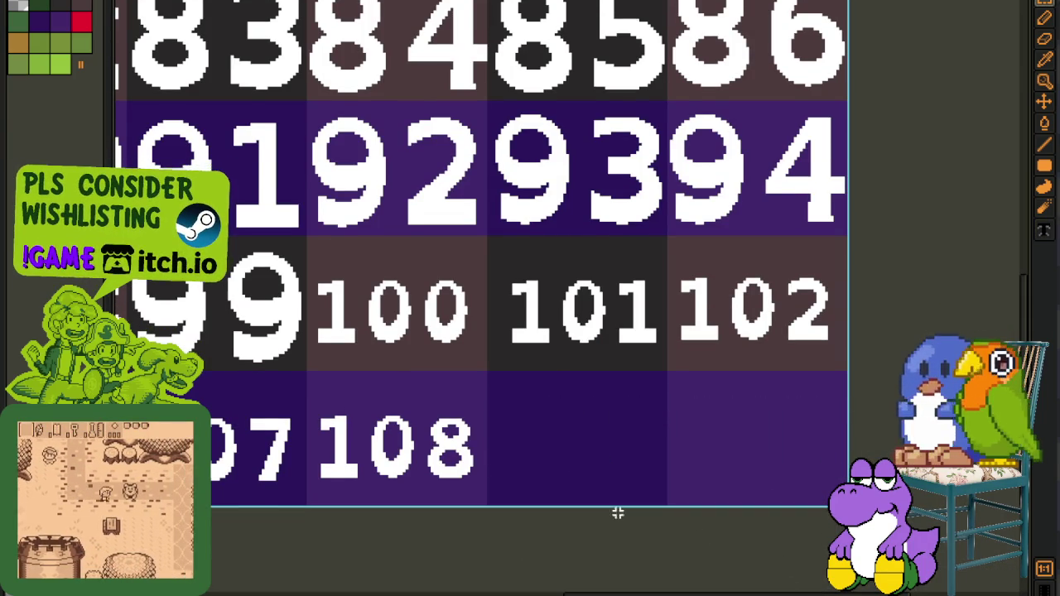
Retype 109 in the empty cell and centre it there
{"action": "key", "text": "t"}
{"action": "left_click", "coordinate": [499, 389]}
{"action": "type", "text": "109"}
{"action": "key", "text": "Return"}
{"action": "key", "text": "m"}
{"action": "left_click_drag", "start_coordinate": [486, 383], "coordinate": [738, 507]}
{"action": "left_click_drag", "start_coordinate": [606, 491], "coordinate": [586, 473]}
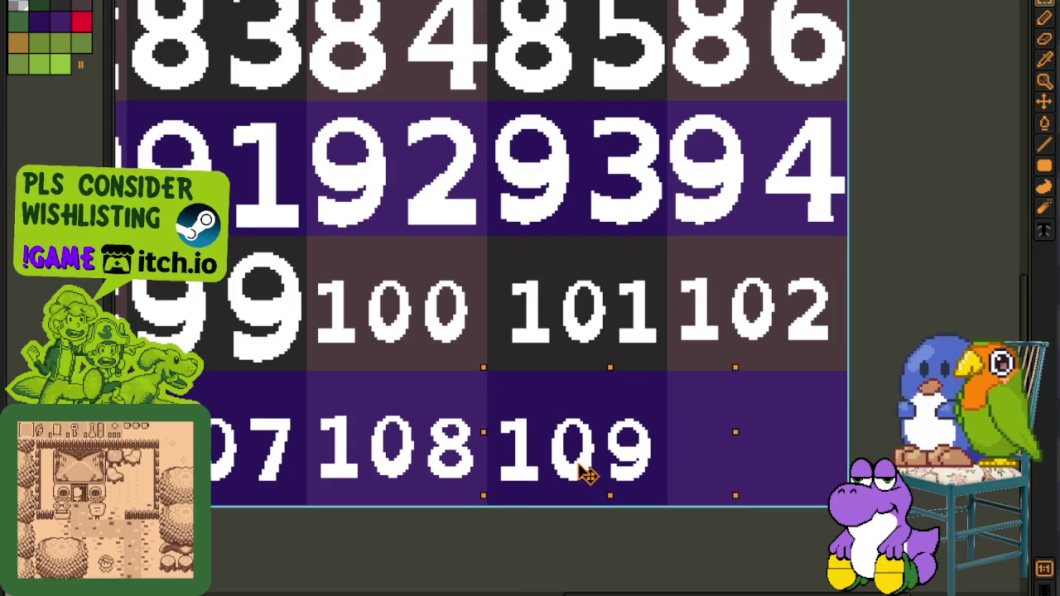
{"action": "key", "text": "Return"}
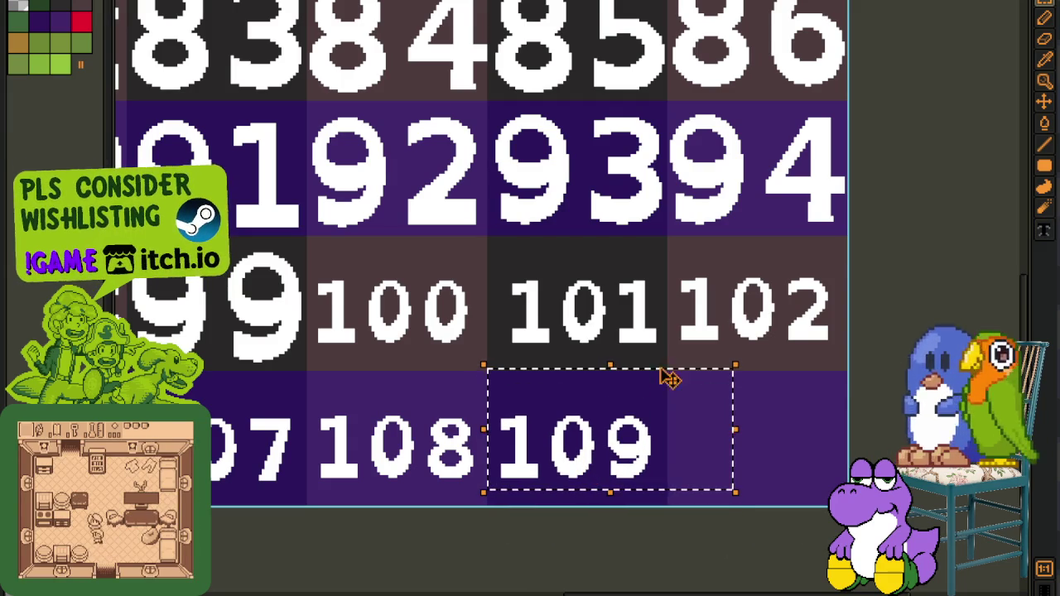
{"action": "key", "text": "ctrl+d"}
Add 110 in the last empty cell, fit it to the cell, and zoom out
{"action": "left_click_drag", "start_coordinate": [707, 439], "coordinate": [568, 466]}
{"action": "left_click_drag", "start_coordinate": [560, 431], "coordinate": [1022, 569]}
{"action": "left_click_drag", "start_coordinate": [524, 414], "coordinate": [1022, 562]}
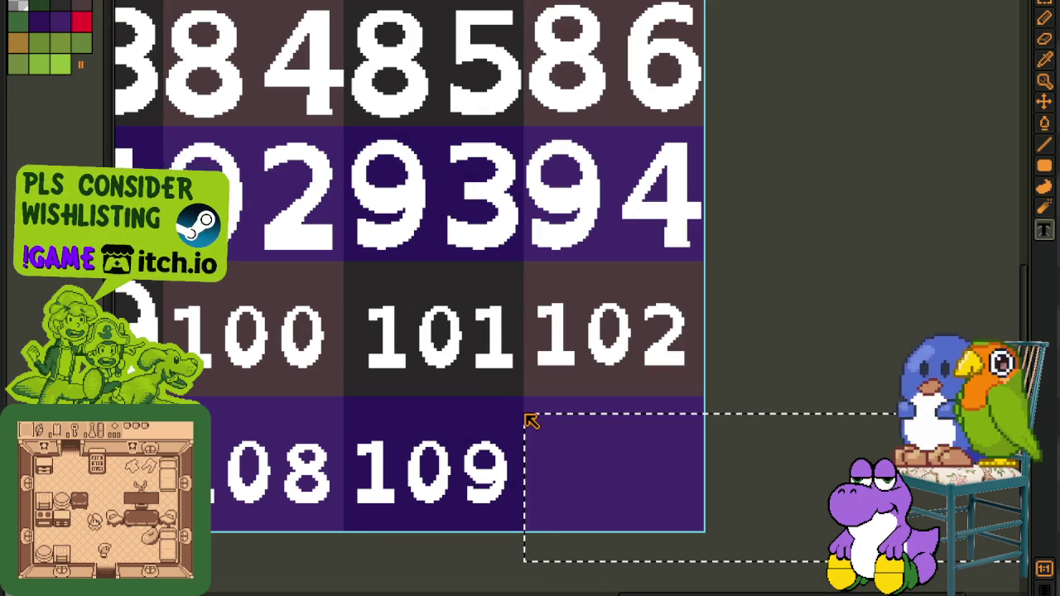
{"action": "type", "text": "110"}
{"action": "key", "text": "Return"}
{"action": "left_click_drag", "start_coordinate": [605, 516], "coordinate": [619, 497]}
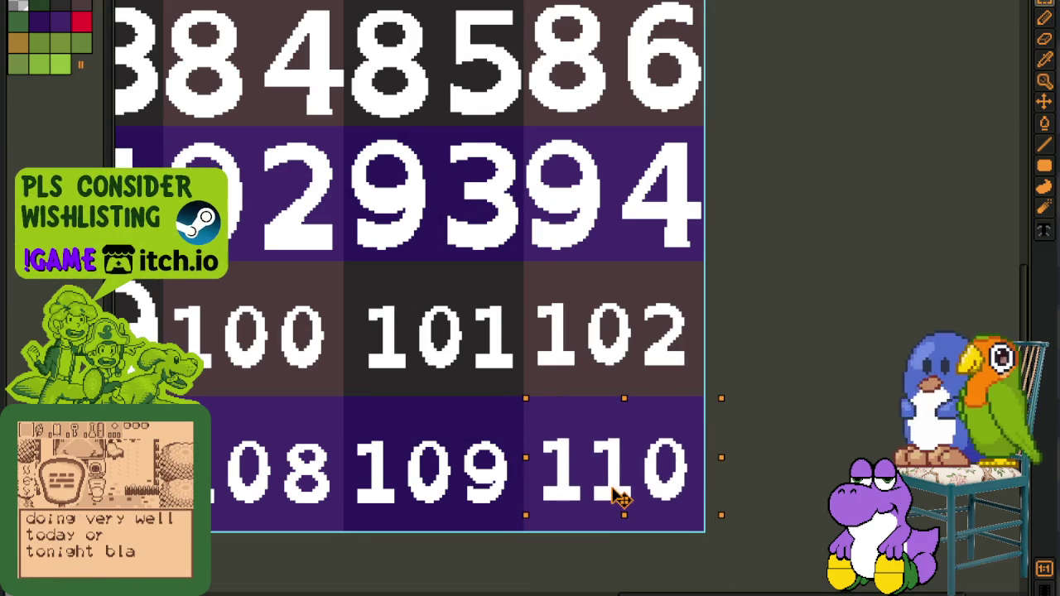
{"action": "key", "text": "Return"}
{"action": "key", "text": "ctrl+d"}
{"action": "scroll", "coordinate": [821, 409], "scroll_direction": "down", "scroll_amount": 2}
{"action": "scroll", "coordinate": [840, 385], "scroll_direction": "down", "scroll_amount": 1}
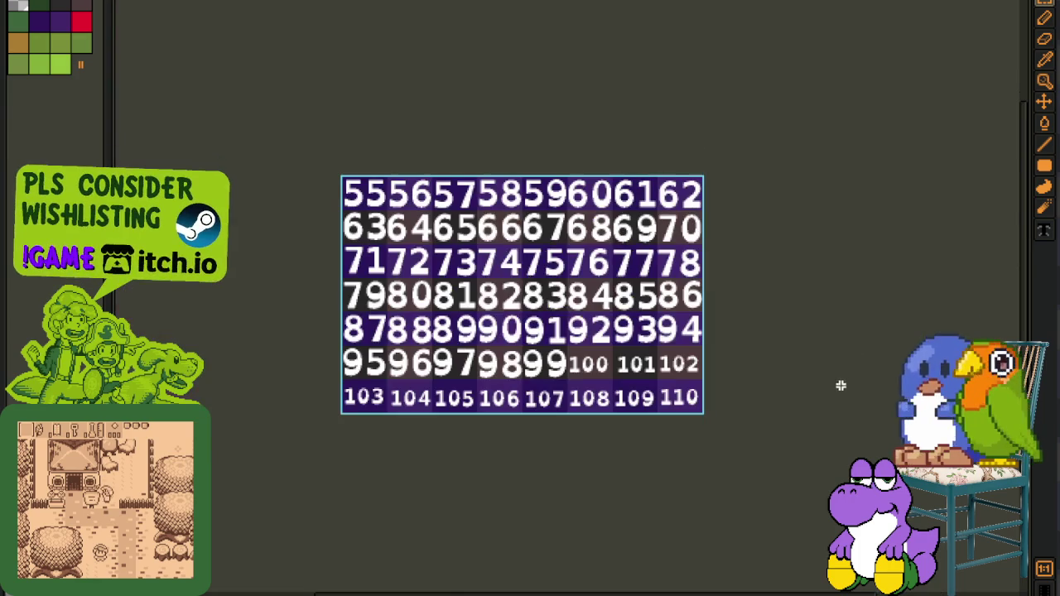
Save the sheet, show the timeline, and replace the white digits with red #FF0000
{"action": "key", "text": "ctrl+s"}
{"action": "key", "text": "Tab"}
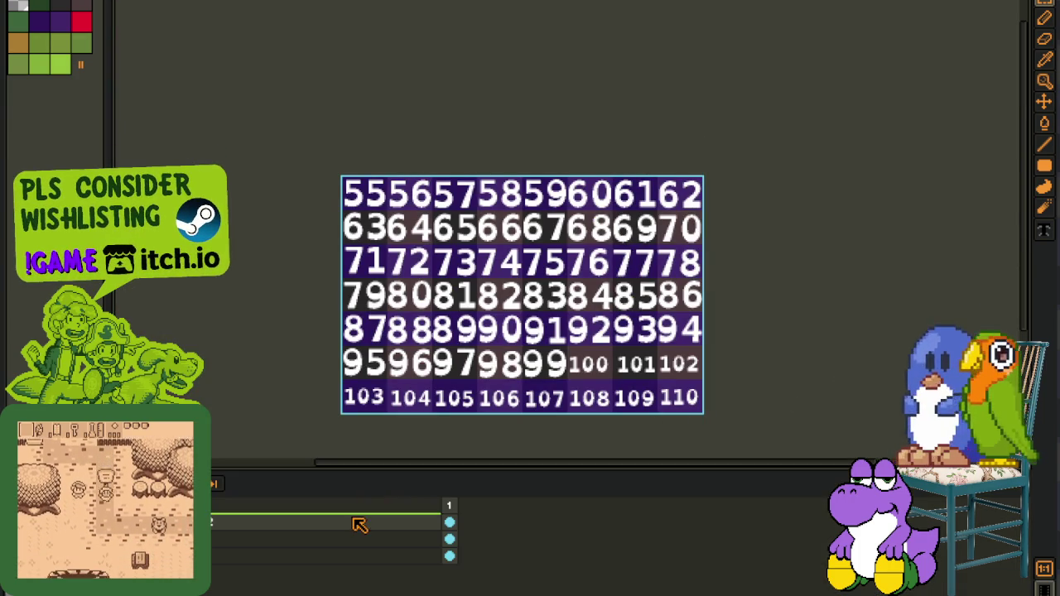
{"action": "scroll", "coordinate": [399, 364], "scroll_direction": "up", "scroll_amount": 4}
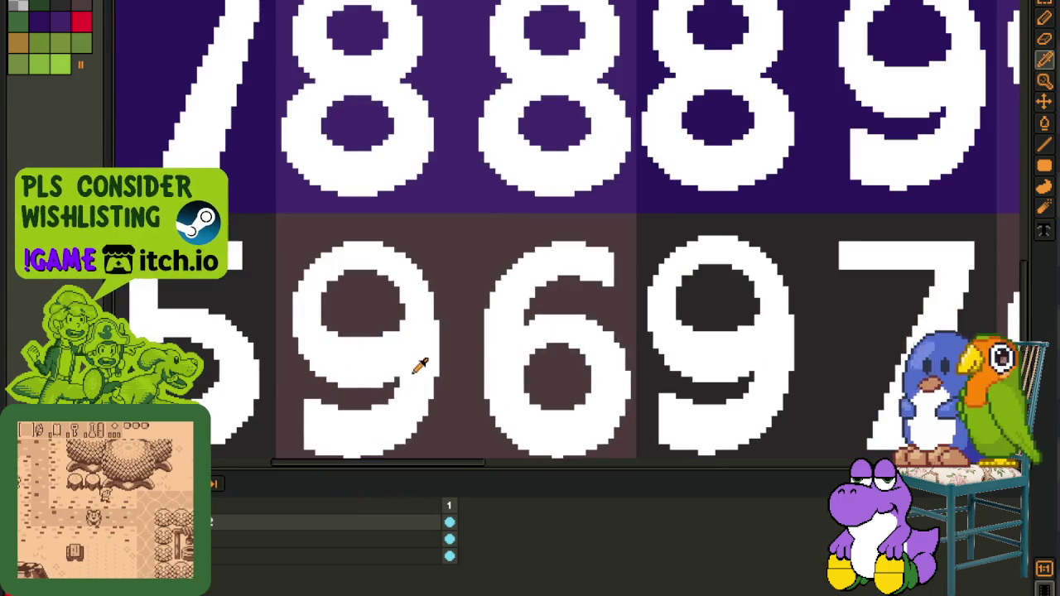
{"action": "key", "text": "shift+r"}
{"action": "key", "text": "Return"}
{"action": "scroll", "coordinate": [462, 385], "scroll_direction": "down", "scroll_amount": 4}
{"action": "scroll", "coordinate": [464, 397], "scroll_direction": "down", "scroll_amount": 1}
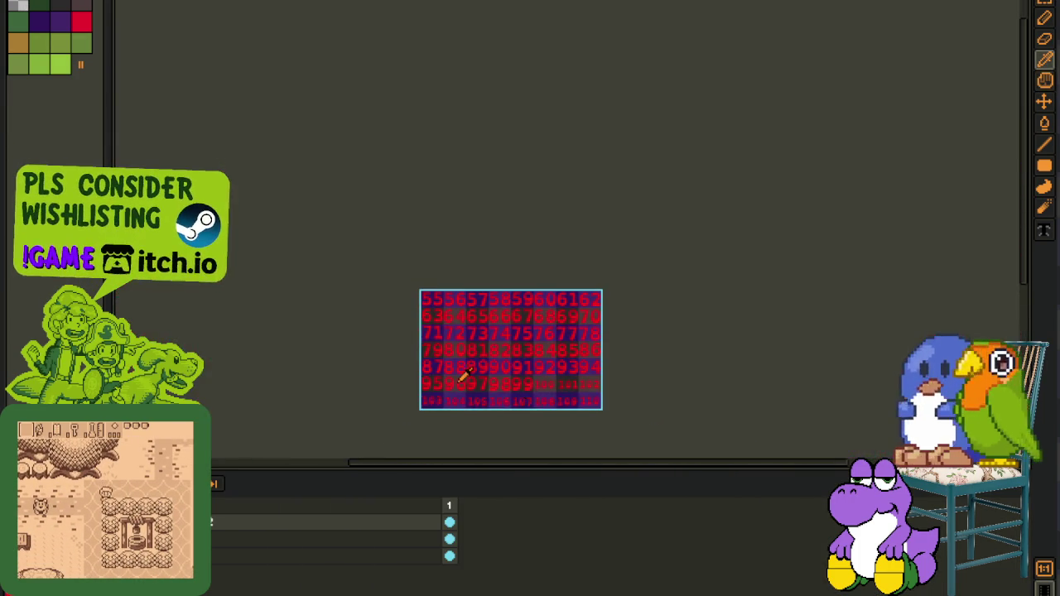
Merge the layer down and compare against the red 21–54 sheet
{"action": "right_click", "coordinate": [220, 520]}
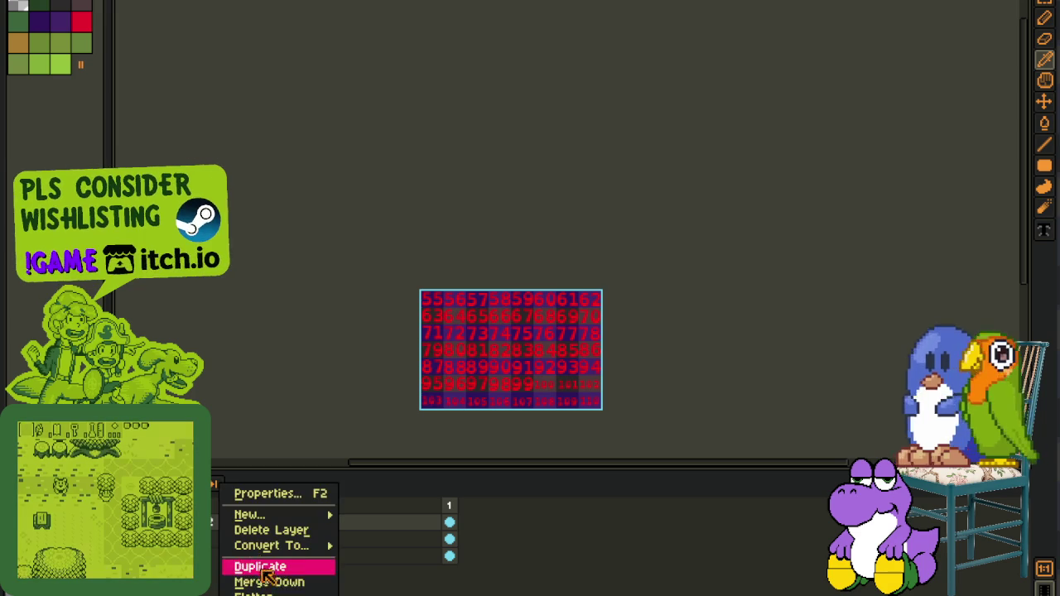
{"action": "left_click", "coordinate": [265, 580]}
{"action": "scroll", "coordinate": [479, 308], "scroll_direction": "up", "scroll_amount": 1}
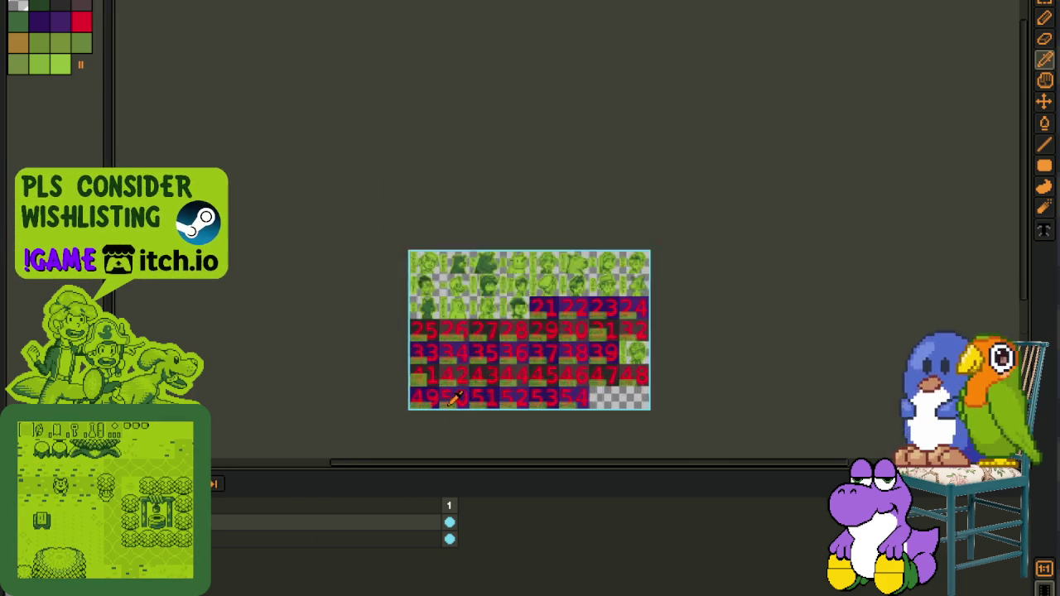
{"action": "scroll", "coordinate": [478, 308], "scroll_direction": "up", "scroll_amount": 3}
{"action": "left_click_drag", "start_coordinate": [521, 302], "coordinate": [431, 373]}
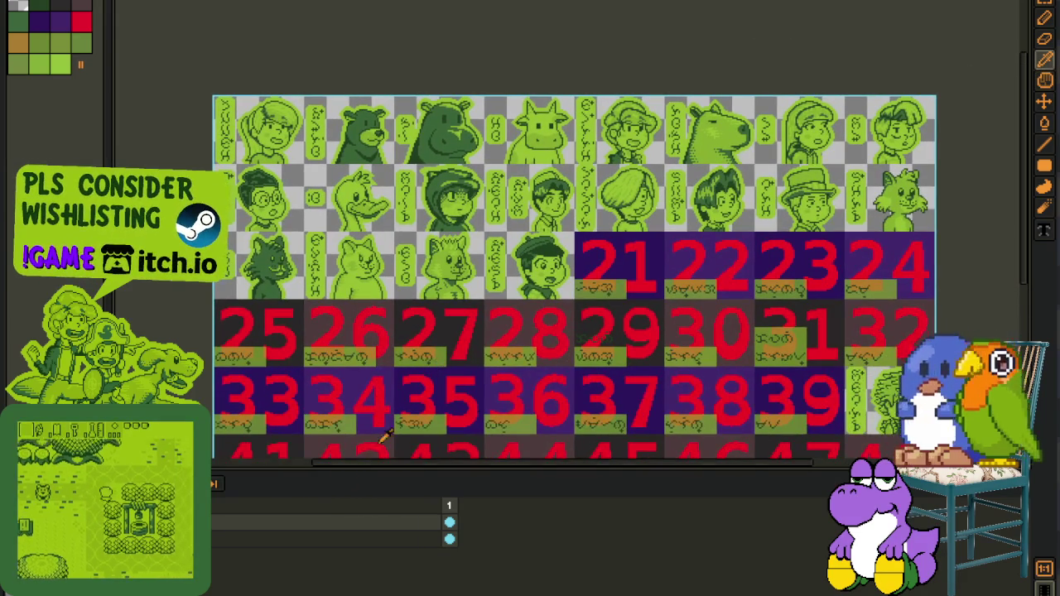
{"action": "scroll", "coordinate": [459, 333], "scroll_direction": "up", "scroll_amount": 3}
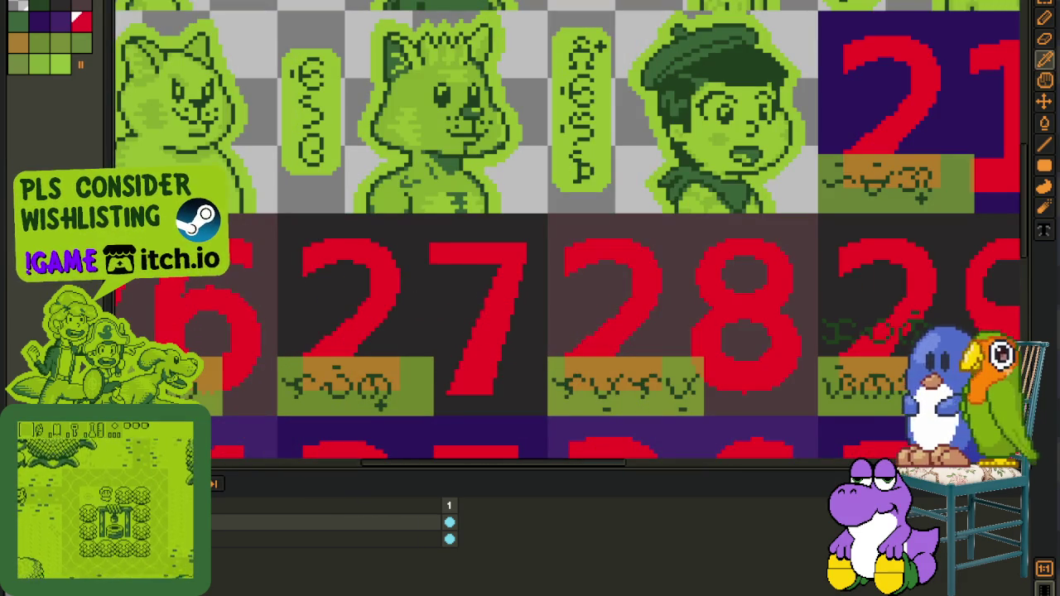
{"action": "scroll", "coordinate": [356, 339], "scroll_direction": "down", "scroll_amount": 3}
{"action": "scroll", "coordinate": [356, 339], "scroll_direction": "down", "scroll_amount": 2}
{"action": "scroll", "coordinate": [356, 338], "scroll_direction": "down", "scroll_amount": 2}
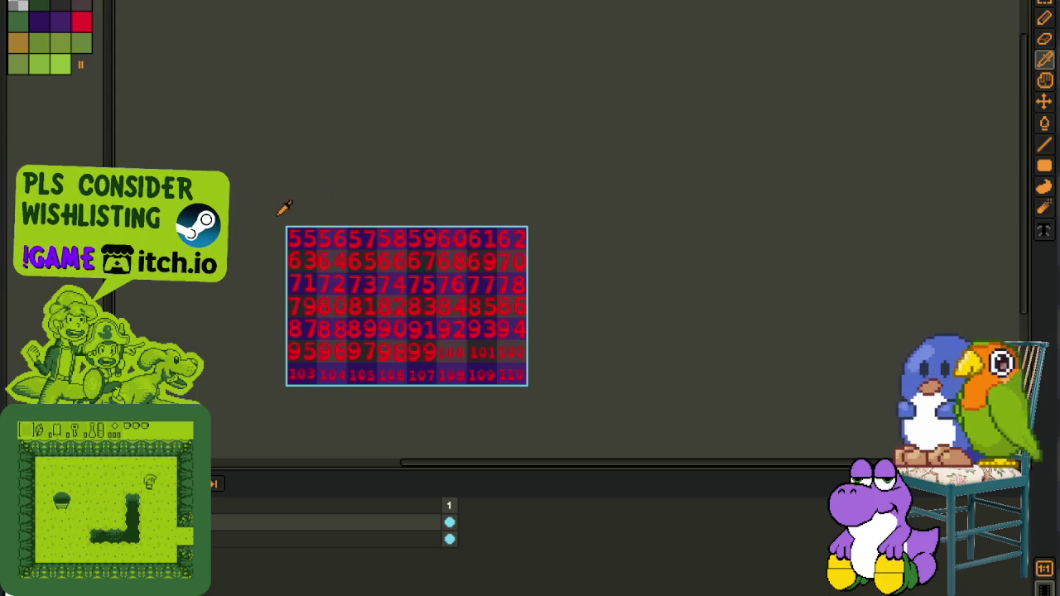
{"action": "scroll", "coordinate": [421, 241], "scroll_direction": "up", "scroll_amount": 5}
{"action": "scroll", "coordinate": [431, 265], "scroll_direction": "up", "scroll_amount": 1}
{"action": "key", "text": "shift+r"}
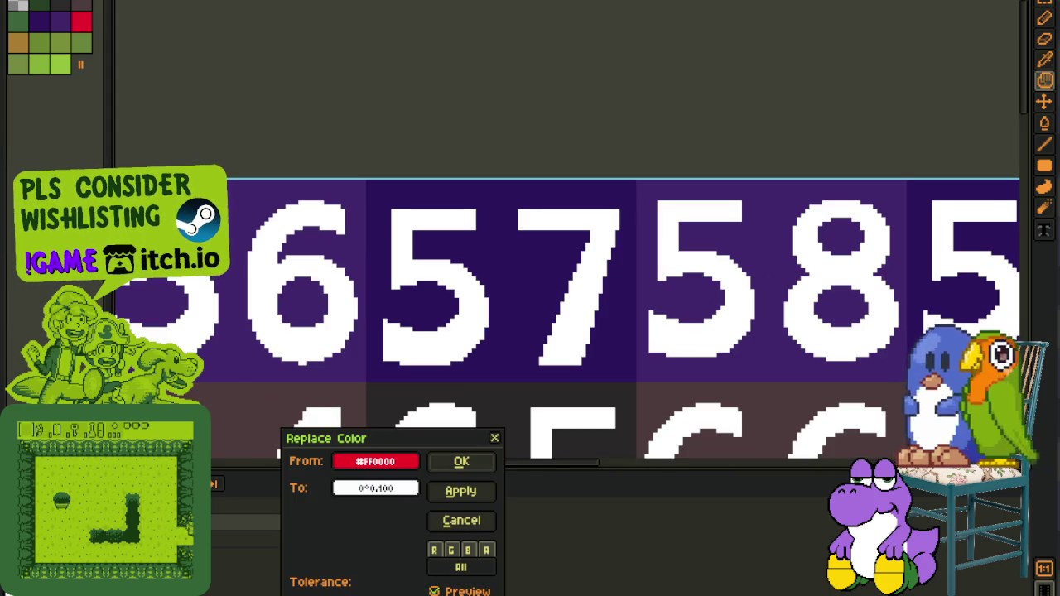
Cancel the first attempt, then use Replace Color to turn the red #FF0000 digits cream
{"action": "key", "text": "Escape"}
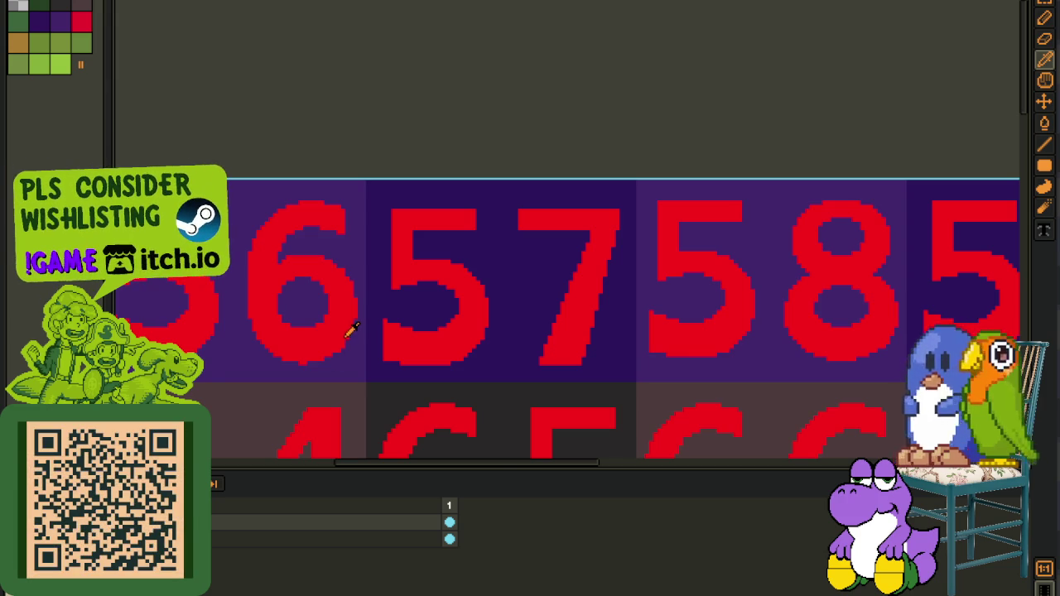
{"action": "key", "text": "shift+r"}
{"action": "left_click", "coordinate": [444, 460]}
{"action": "scroll", "coordinate": [442, 308], "scroll_direction": "down", "scroll_amount": 5}
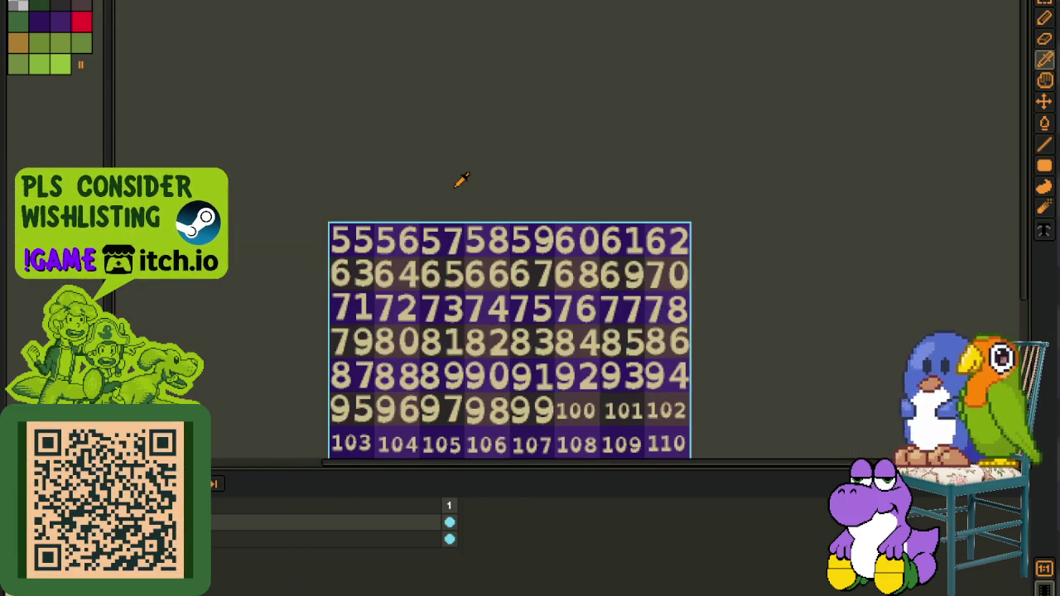
{"action": "key", "text": "v"}
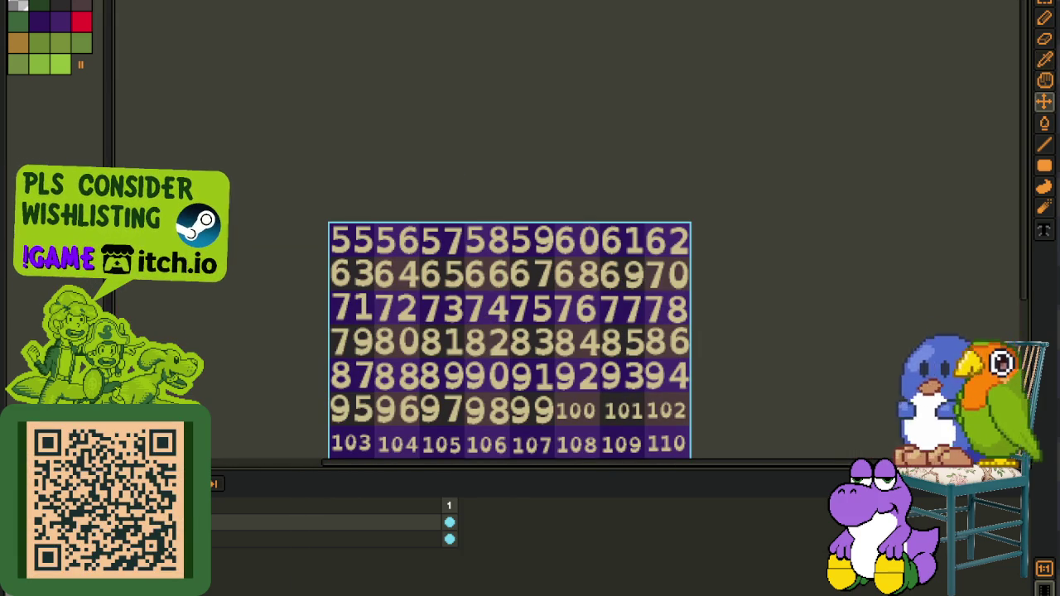
{"action": "key", "text": "i"}
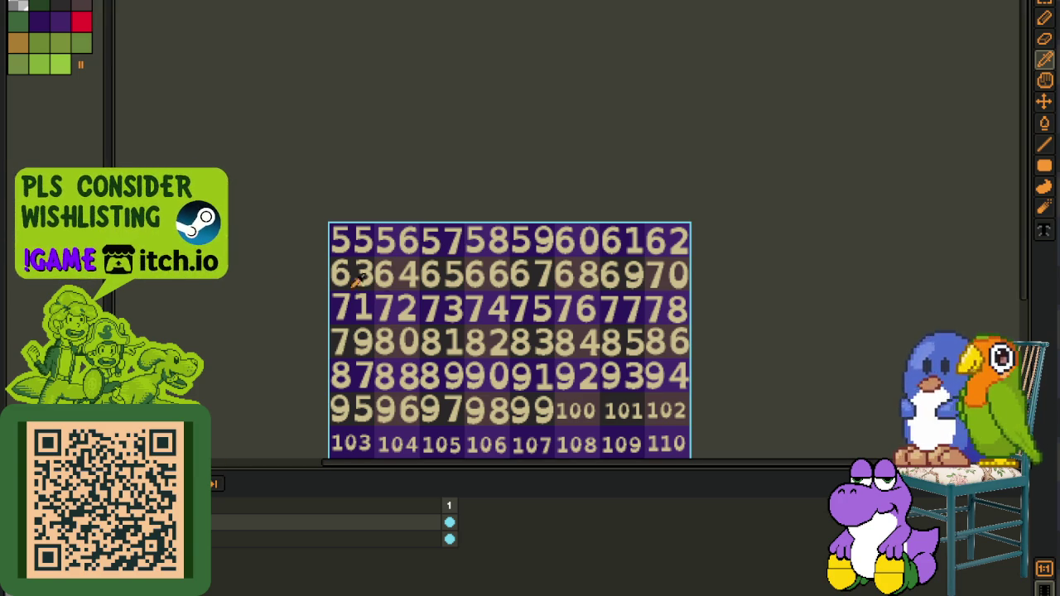
{"action": "left_click_drag", "start_coordinate": [272, 327], "coordinate": [243, 248]}
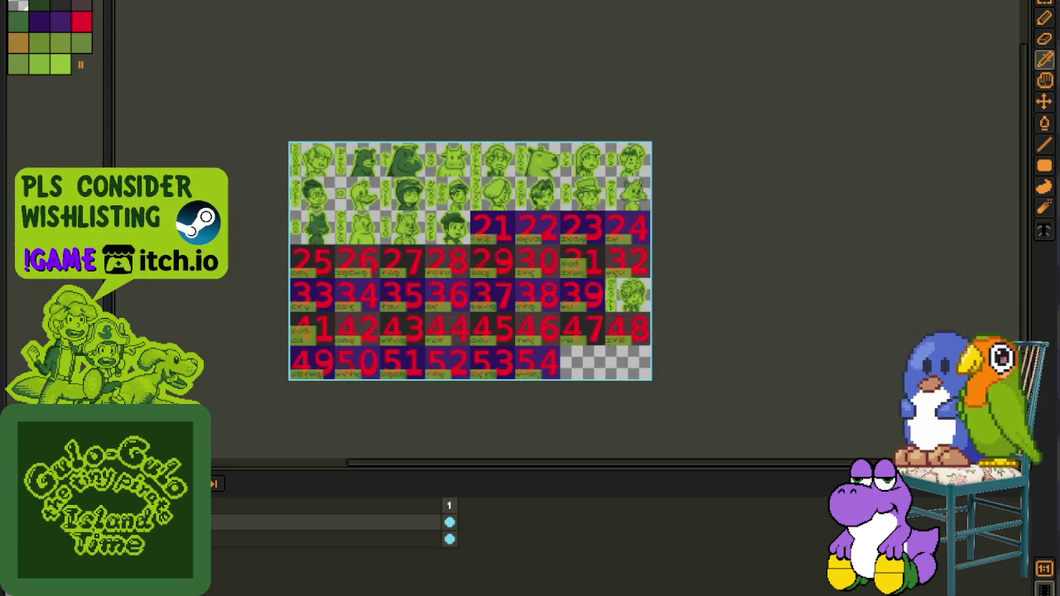
{"action": "scroll", "coordinate": [370, 243], "scroll_direction": "up", "scroll_amount": 2}
{"action": "scroll", "coordinate": [370, 243], "scroll_direction": "down", "scroll_amount": 2}
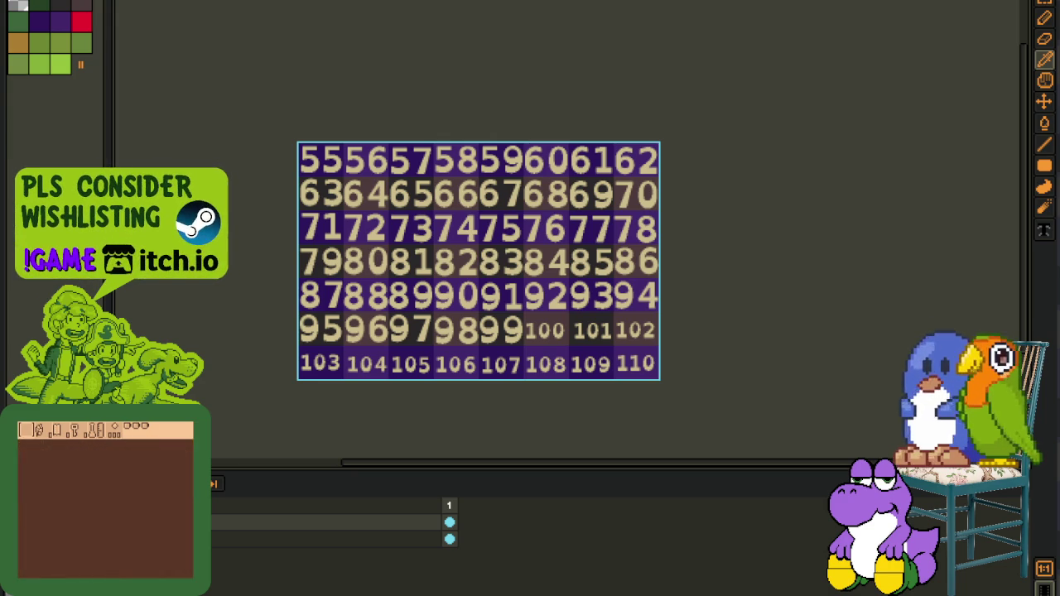
{"action": "key", "text": "alt+Tab"}
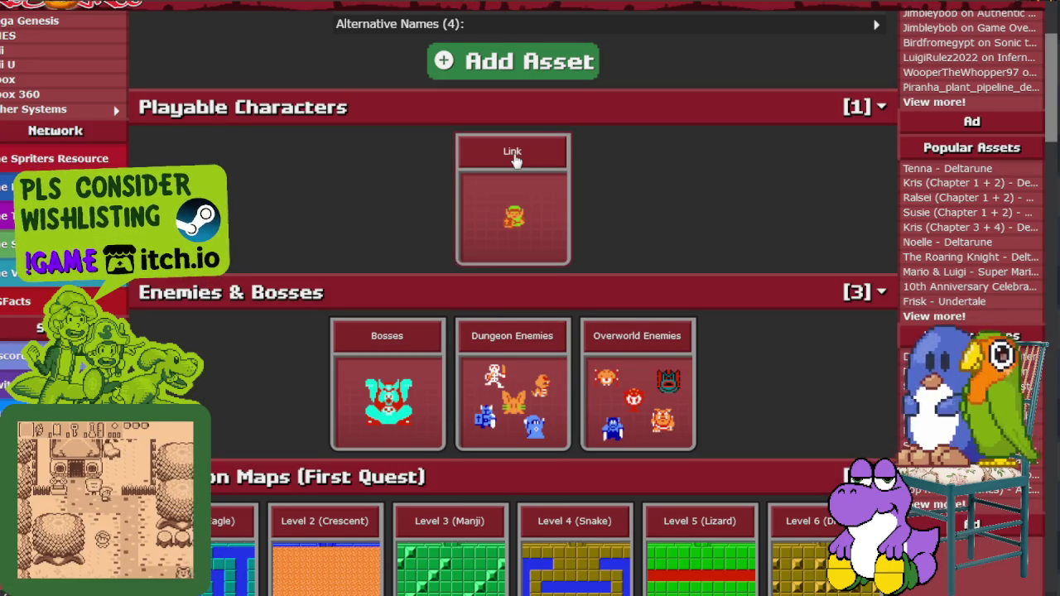
Preview the Link, Bosses and Dungeon Enemies sheets, returning to the Zelda page each time
{"action": "left_click", "coordinate": [514, 158]}
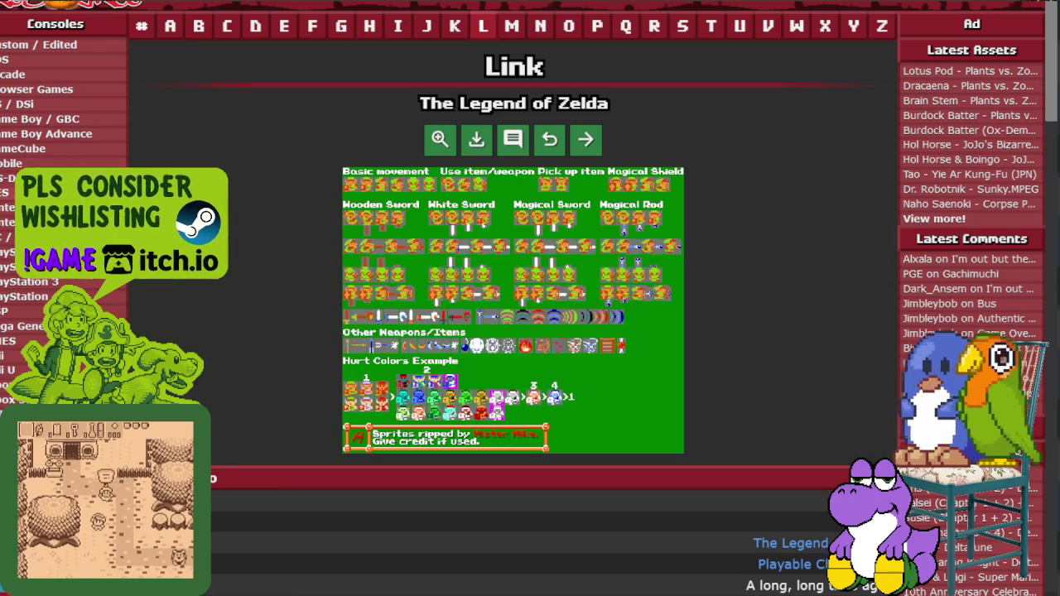
{"action": "key", "text": "alt+Left"}
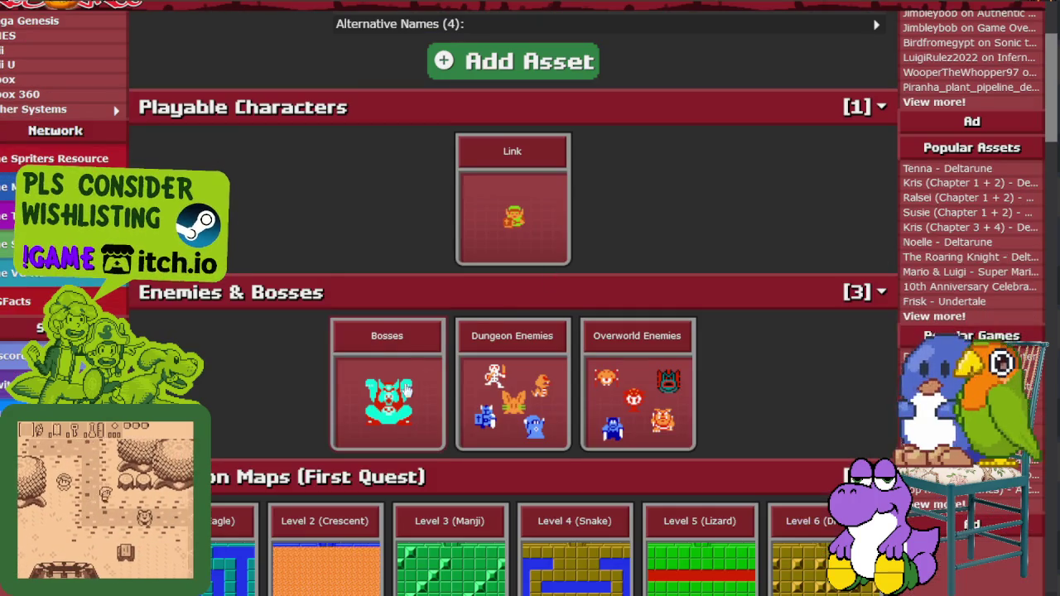
{"action": "left_click", "coordinate": [441, 361]}
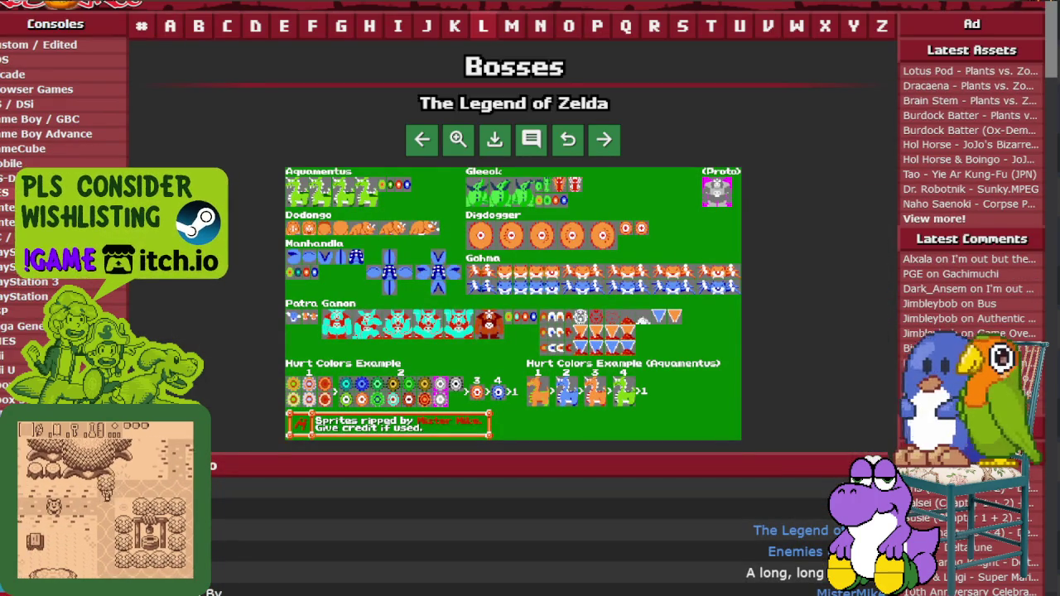
{"action": "key", "text": "alt+Left"}
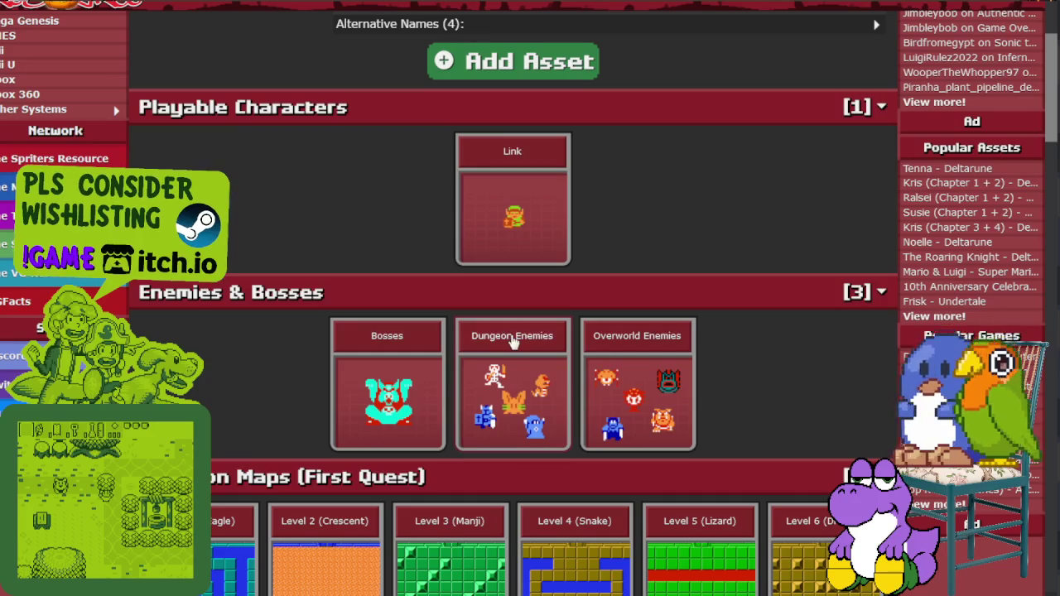
{"action": "left_click", "coordinate": [514, 339]}
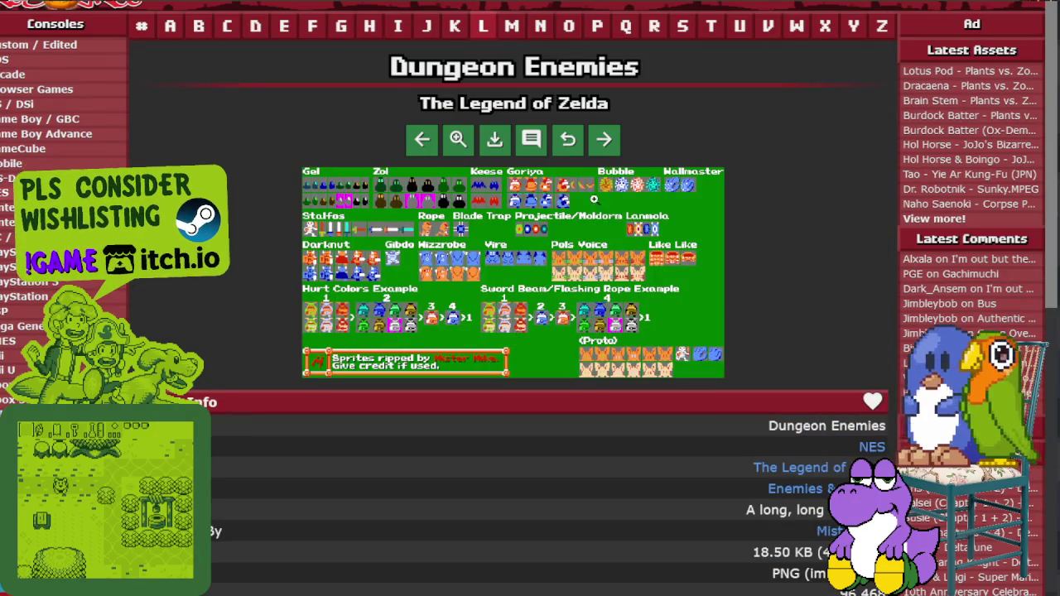
{"action": "key", "text": "alt+Left"}
View the Overworld (First Quest) sheet, then return to the asset list
{"action": "scroll", "coordinate": [483, 260], "scroll_direction": "down", "scroll_amount": 5}
{"action": "scroll", "coordinate": [483, 260], "scroll_direction": "down", "scroll_amount": 4}
{"action": "scroll", "coordinate": [495, 267], "scroll_direction": "down", "scroll_amount": 2}
{"action": "left_click", "coordinate": [494, 273]}
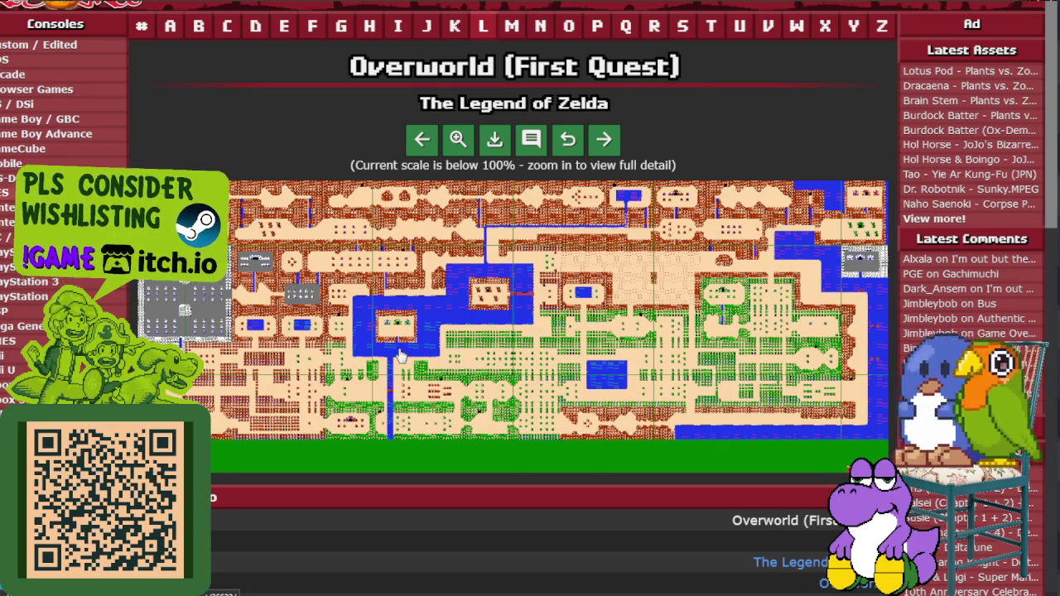
{"action": "key", "text": "alt+Left"}
Scroll through the Dungeon Tileset sheet, then open the Overworld Tileset sheet
{"action": "scroll", "coordinate": [469, 274], "scroll_direction": "down", "scroll_amount": 3}
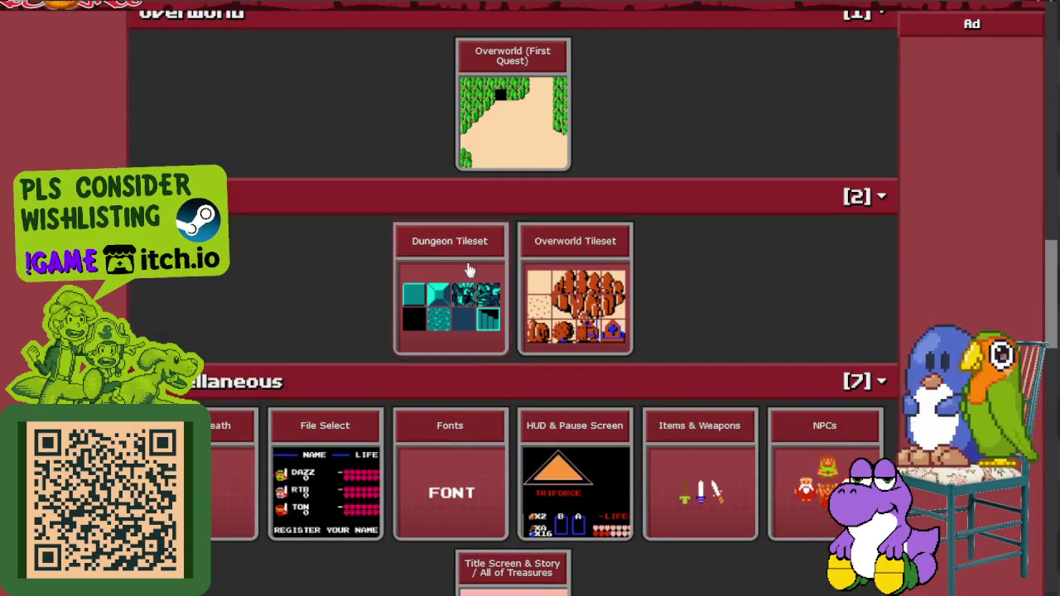
{"action": "left_click", "coordinate": [462, 246]}
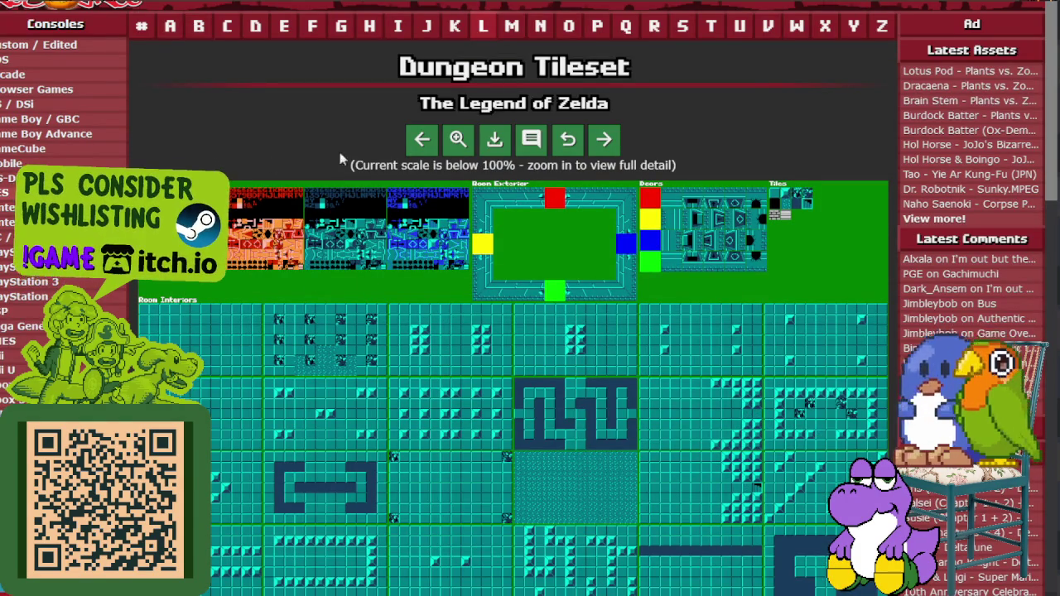
{"action": "scroll", "coordinate": [360, 252], "scroll_direction": "down", "scroll_amount": 3}
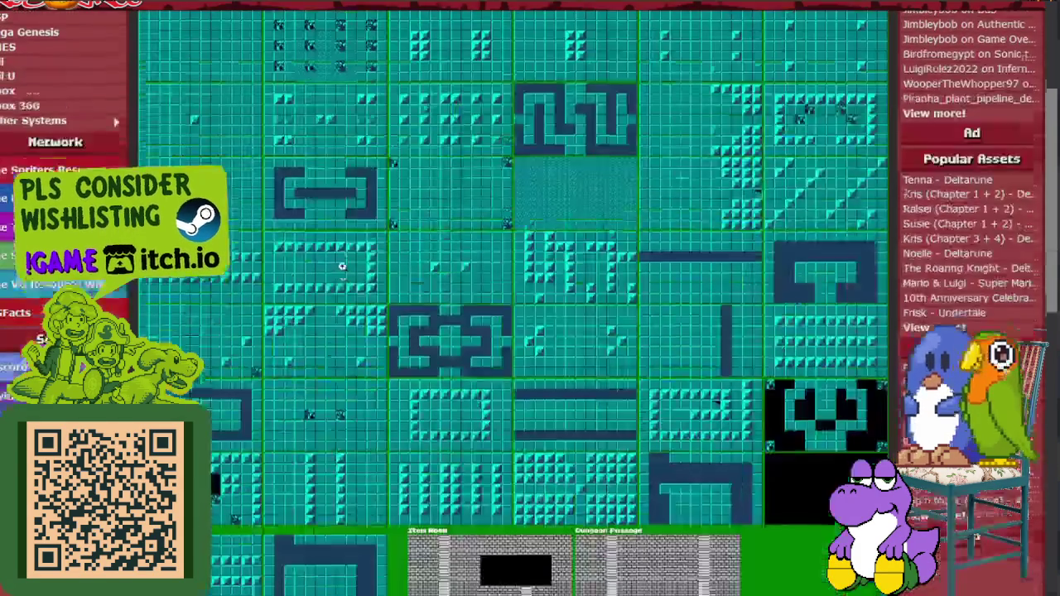
{"action": "scroll", "coordinate": [358, 250], "scroll_direction": "down", "scroll_amount": 2}
{"action": "scroll", "coordinate": [356, 248], "scroll_direction": "up", "scroll_amount": 2}
{"action": "scroll", "coordinate": [355, 248], "scroll_direction": "up", "scroll_amount": 1}
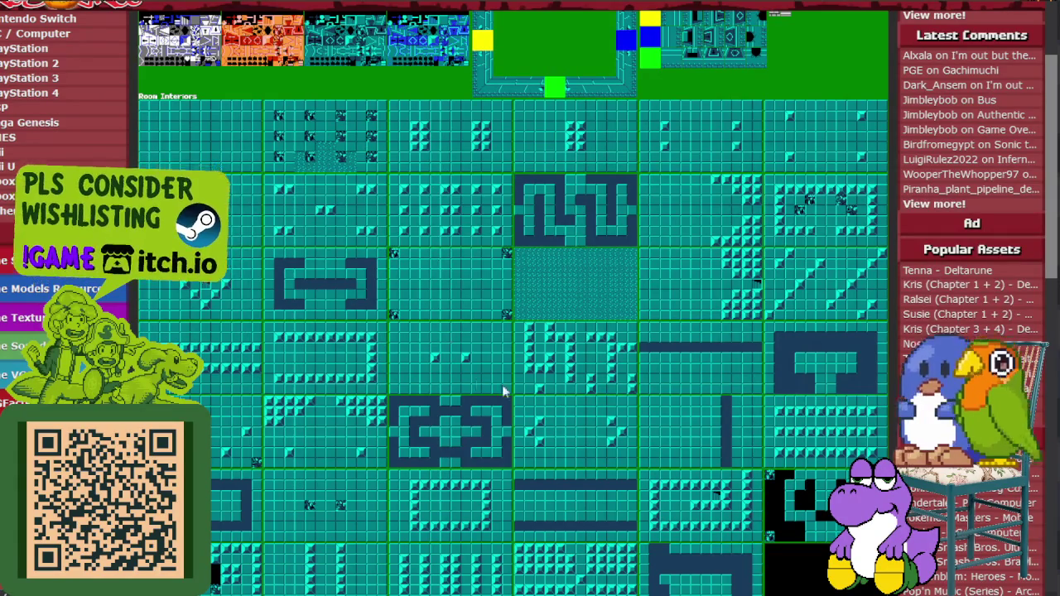
{"action": "key", "text": "alt+Left"}
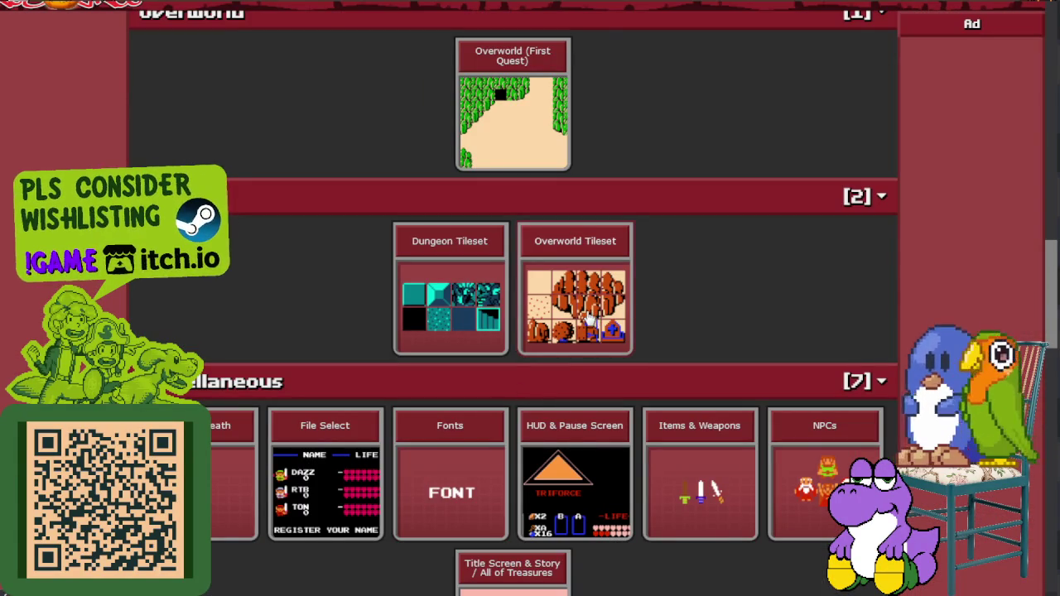
{"action": "left_click", "coordinate": [585, 312]}
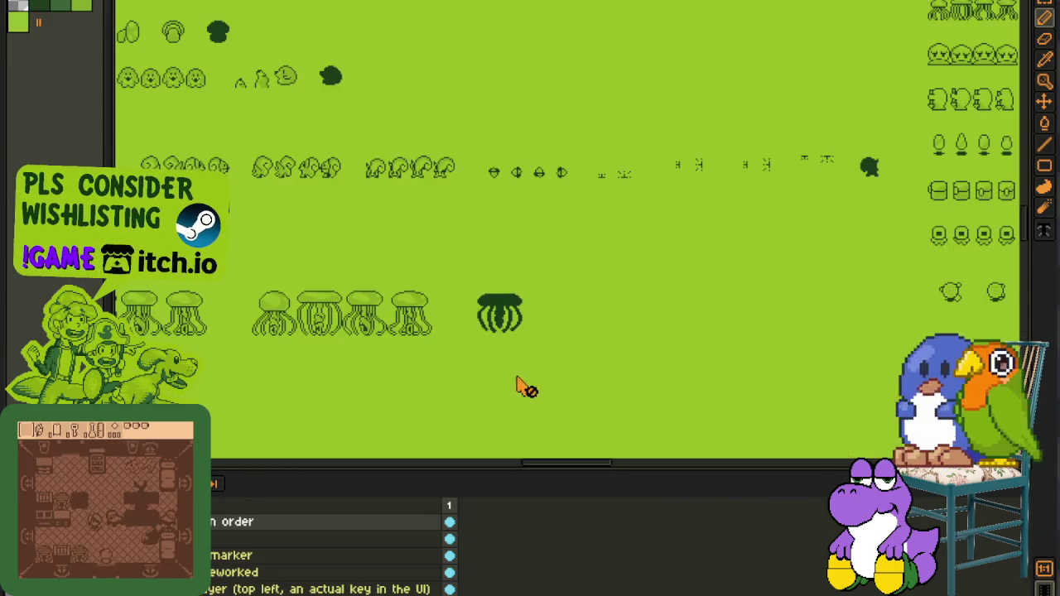
Zoom and pan onto the green overworld map, across its hedges and trees
{"action": "scroll", "coordinate": [580, 332], "scroll_direction": "down", "scroll_amount": 2}
{"action": "scroll", "coordinate": [692, 243], "scroll_direction": "down", "scroll_amount": 2}
{"action": "scroll", "coordinate": [692, 242], "scroll_direction": "down", "scroll_amount": 2}
{"action": "left_click_drag", "start_coordinate": [379, 343], "coordinate": [379, 95]}
{"action": "scroll", "coordinate": [450, 189], "scroll_direction": "down", "scroll_amount": 1}
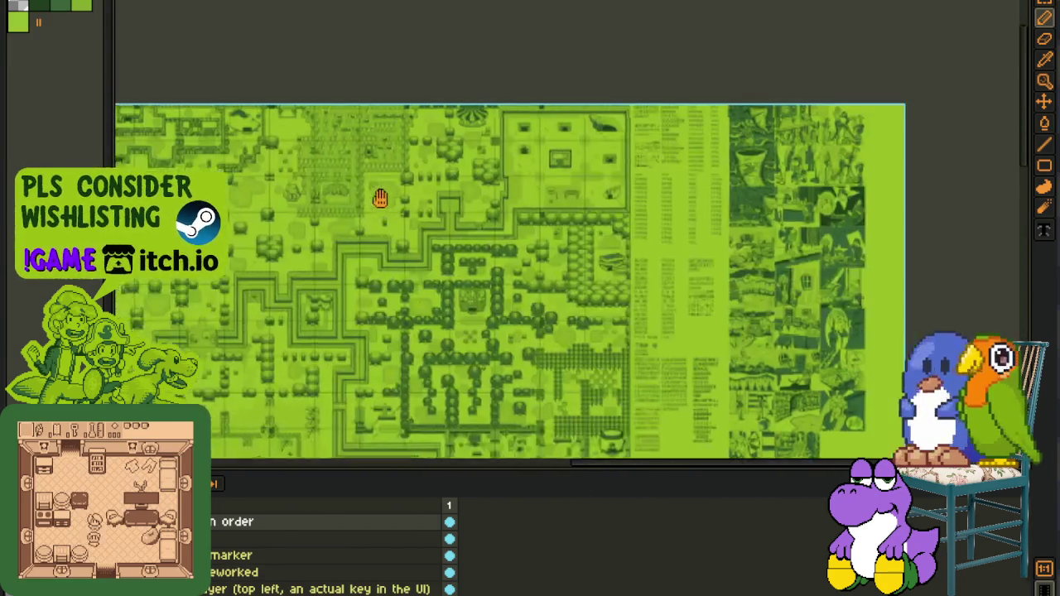
{"action": "scroll", "coordinate": [495, 294], "scroll_direction": "up", "scroll_amount": 2}
{"action": "scroll", "coordinate": [395, 294], "scroll_direction": "up", "scroll_amount": 2}
{"action": "scroll", "coordinate": [425, 277], "scroll_direction": "up", "scroll_amount": 2}
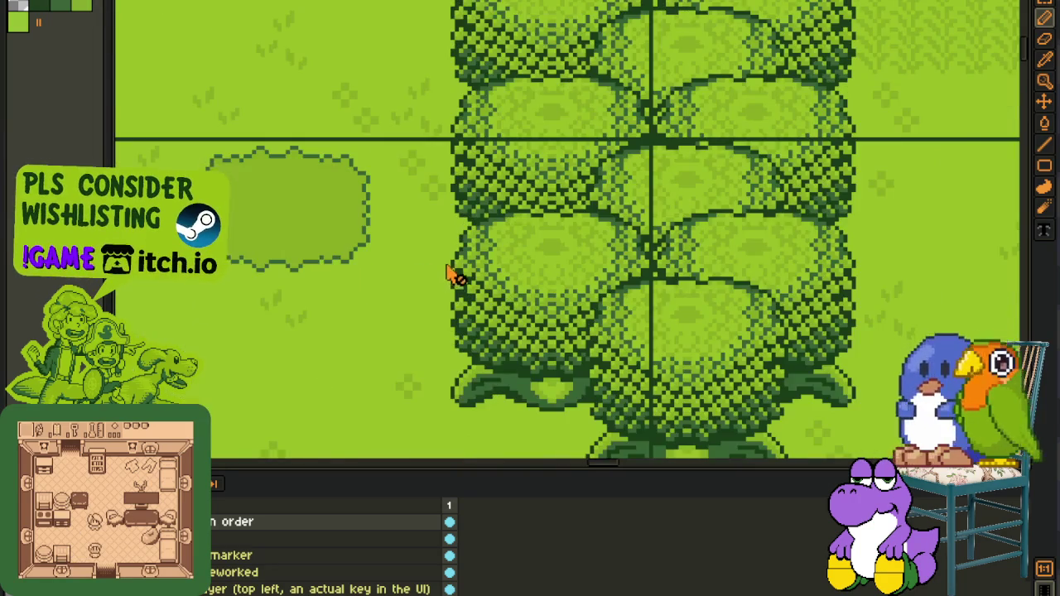
{"action": "scroll", "coordinate": [464, 276], "scroll_direction": "down", "scroll_amount": 3}
{"action": "left_click_drag", "start_coordinate": [696, 289], "coordinate": [343, 237]}
{"action": "scroll", "coordinate": [389, 265], "scroll_direction": "down", "scroll_amount": 2}
{"action": "scroll", "coordinate": [497, 265], "scroll_direction": "up", "scroll_amount": 2}
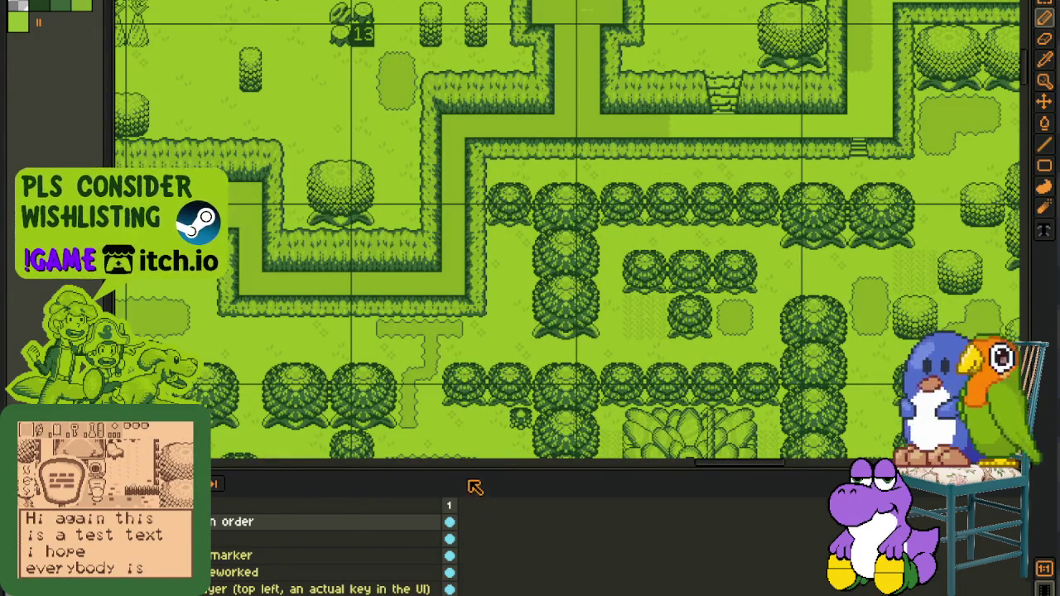
Enlarge the canvas vertically and pan through other tree, hedge and top-right map areas
{"action": "left_click_drag", "start_coordinate": [467, 471], "coordinate": [450, 584]}
{"action": "scroll", "coordinate": [616, 398], "scroll_direction": "down", "scroll_amount": 2}
{"action": "left_click_drag", "start_coordinate": [615, 397], "coordinate": [542, 306]}
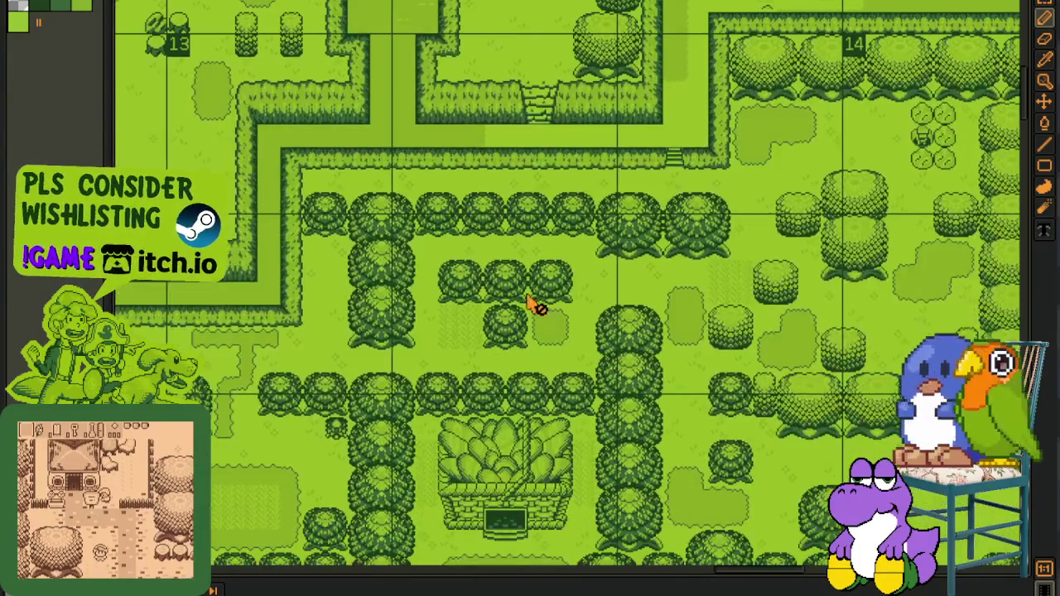
{"action": "scroll", "coordinate": [692, 512], "scroll_direction": "up", "scroll_amount": 2}
{"action": "scroll", "coordinate": [692, 512], "scroll_direction": "down", "scroll_amount": 2}
{"action": "scroll", "coordinate": [692, 511], "scroll_direction": "up", "scroll_amount": 2}
{"action": "left_click_drag", "start_coordinate": [692, 511], "coordinate": [199, 152]}
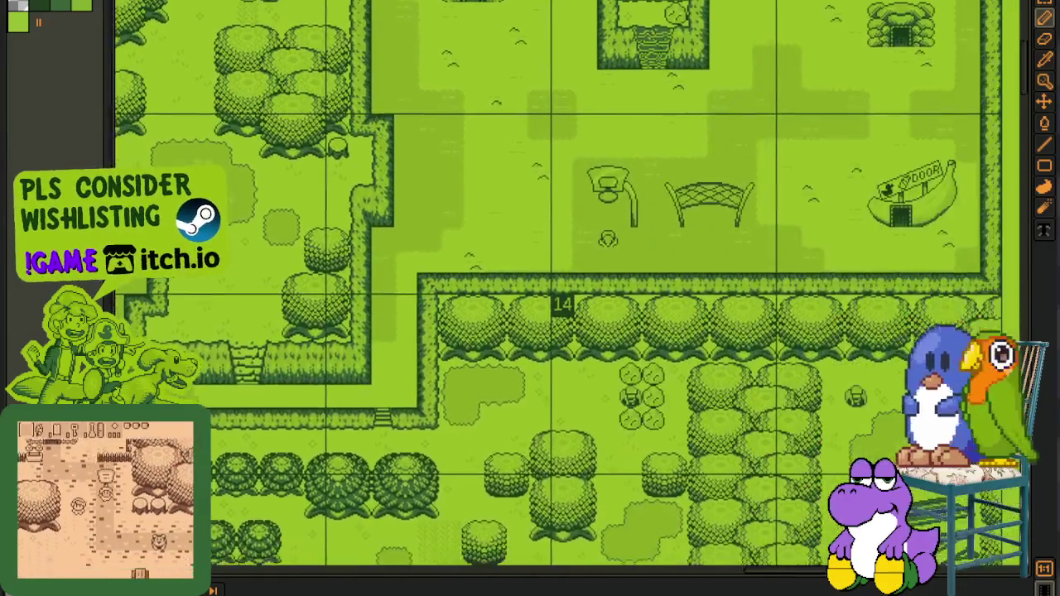
{"action": "scroll", "coordinate": [198, 151], "scroll_direction": "down", "scroll_amount": 2}
{"action": "scroll", "coordinate": [395, 170], "scroll_direction": "down", "scroll_amount": 2}
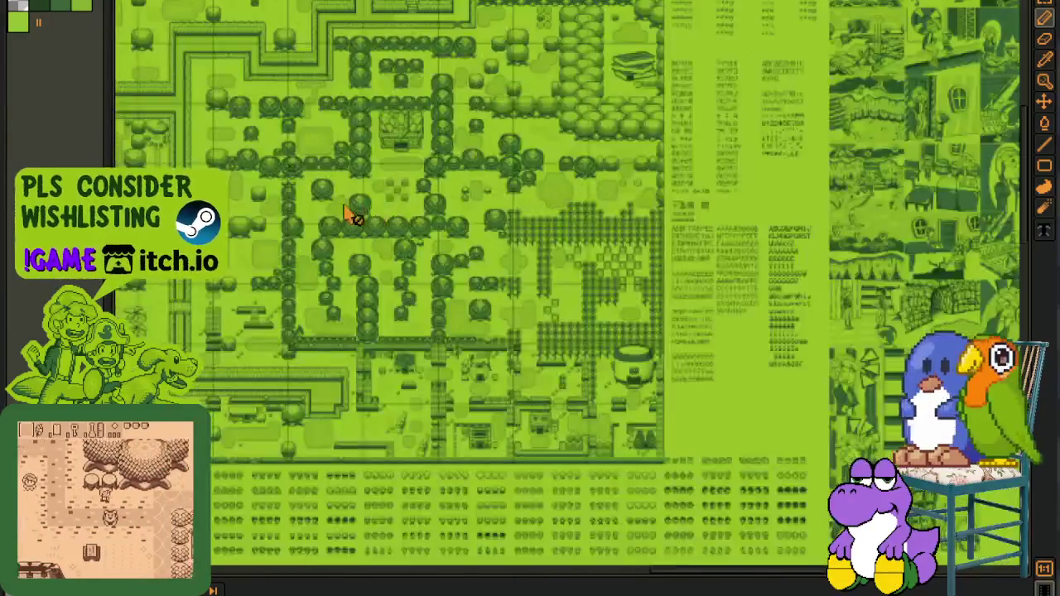
{"action": "scroll", "coordinate": [637, 257], "scroll_direction": "up", "scroll_amount": 2}
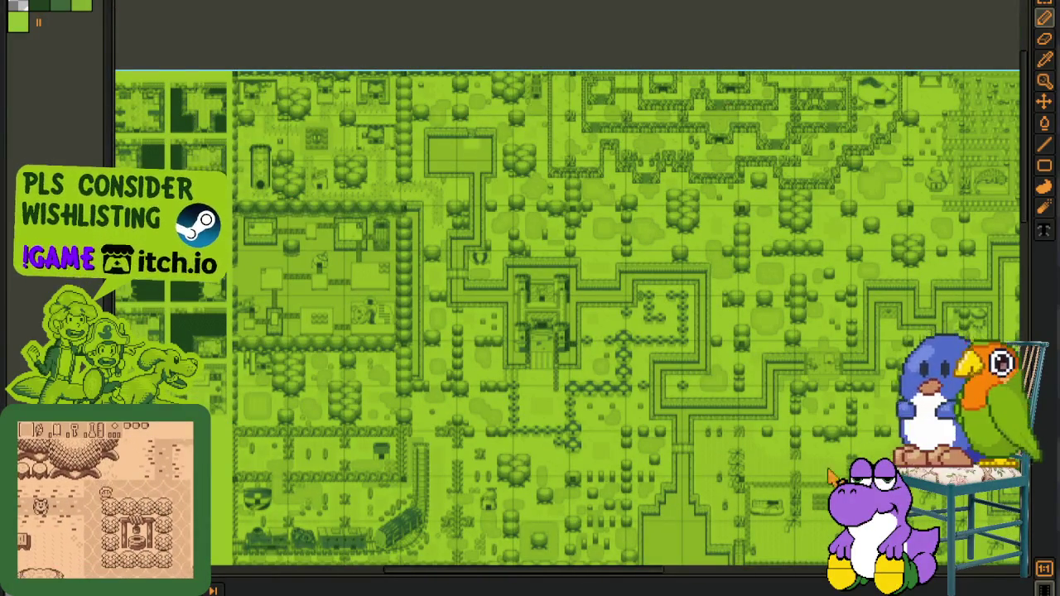
{"action": "left_click_drag", "start_coordinate": [729, 286], "coordinate": [340, 198]}
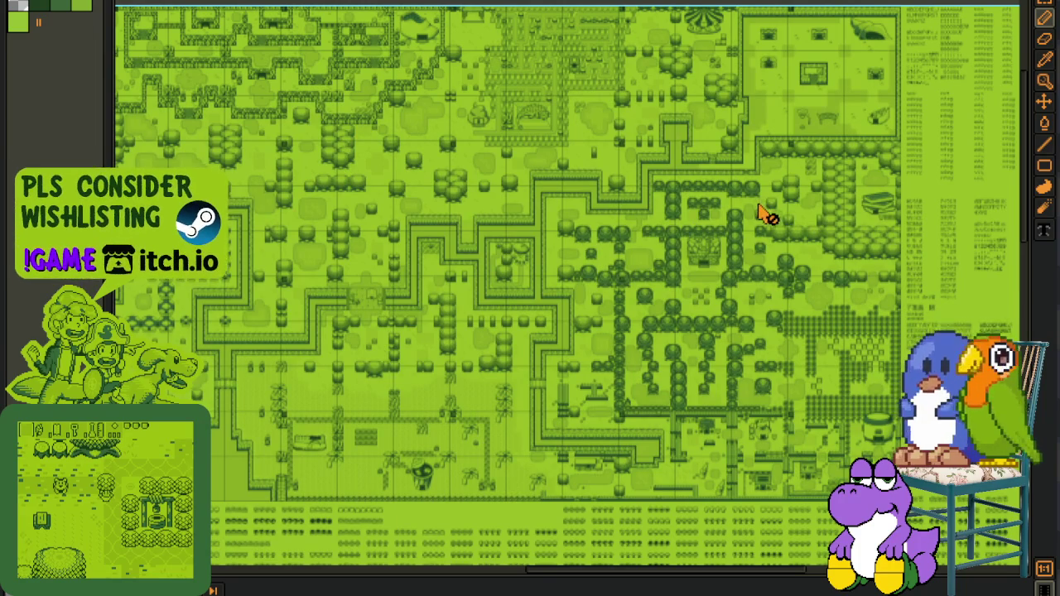
{"action": "scroll", "coordinate": [712, 222], "scroll_direction": "up", "scroll_amount": 1}
{"action": "scroll", "coordinate": [700, 223], "scroll_direction": "up", "scroll_amount": 2}
{"action": "left_click_drag", "start_coordinate": [653, 210], "coordinate": [444, 339]}
{"action": "scroll", "coordinate": [362, 255], "scroll_direction": "up", "scroll_amount": 3}
{"action": "left_click_drag", "start_coordinate": [362, 256], "coordinate": [366, 357]}
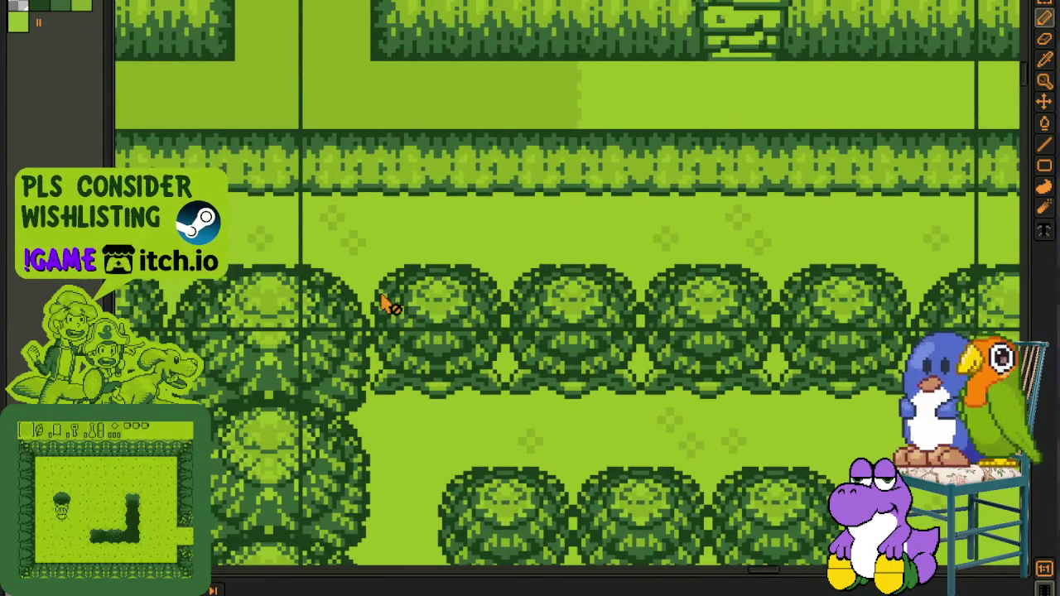
{"action": "scroll", "coordinate": [379, 310], "scroll_direction": "down", "scroll_amount": 1}
{"action": "scroll", "coordinate": [370, 326], "scroll_direction": "down", "scroll_amount": 1}
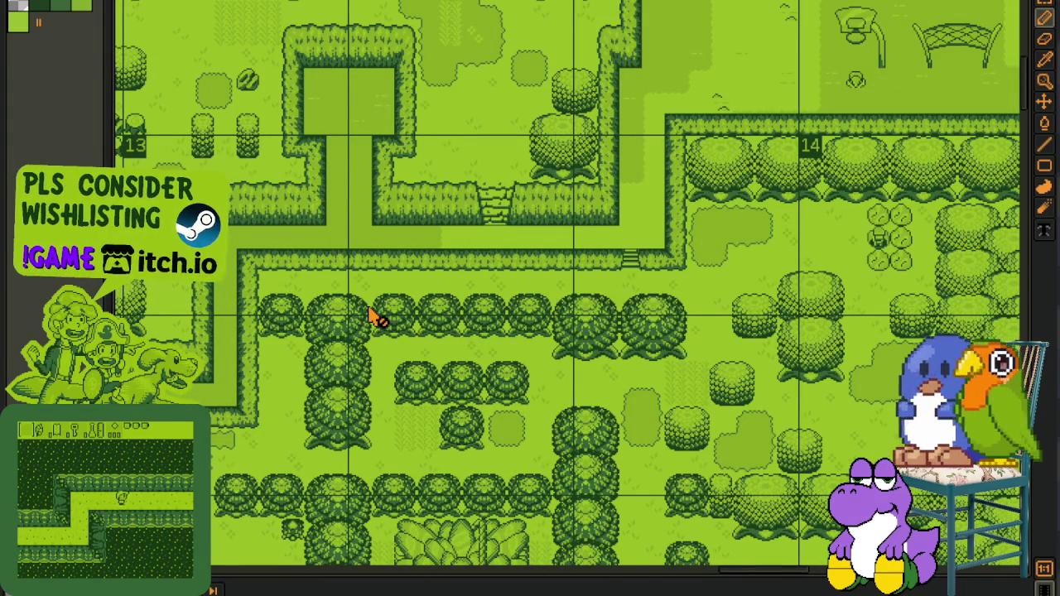
Zoom in and out and scroll sideways to inspect the map's numbered screens closely
{"action": "scroll", "coordinate": [354, 431], "scroll_direction": "up", "scroll_amount": 3}
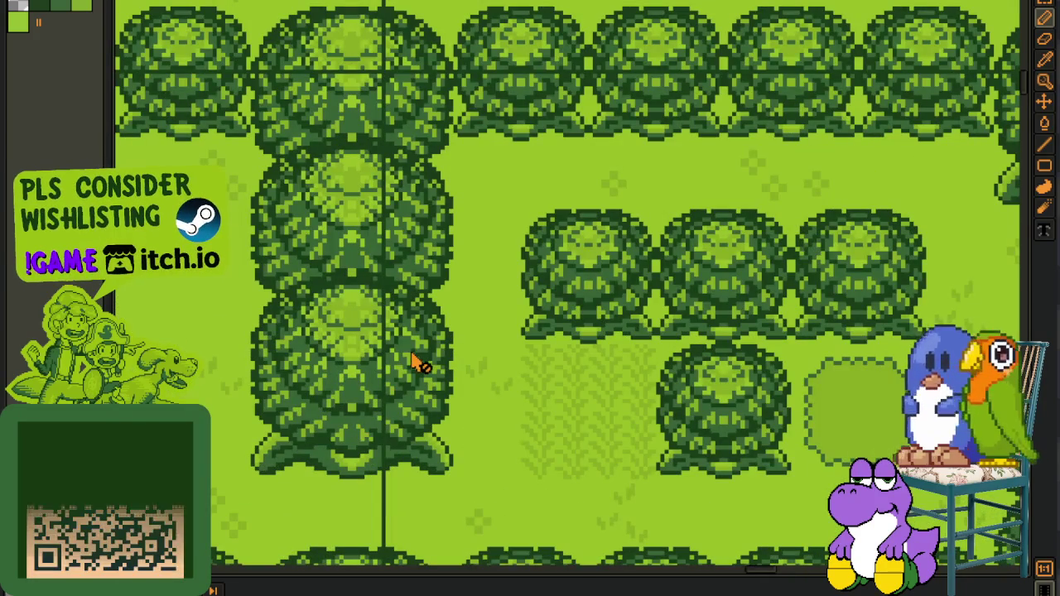
{"action": "scroll", "coordinate": [355, 255], "scroll_direction": "down", "scroll_amount": 1}
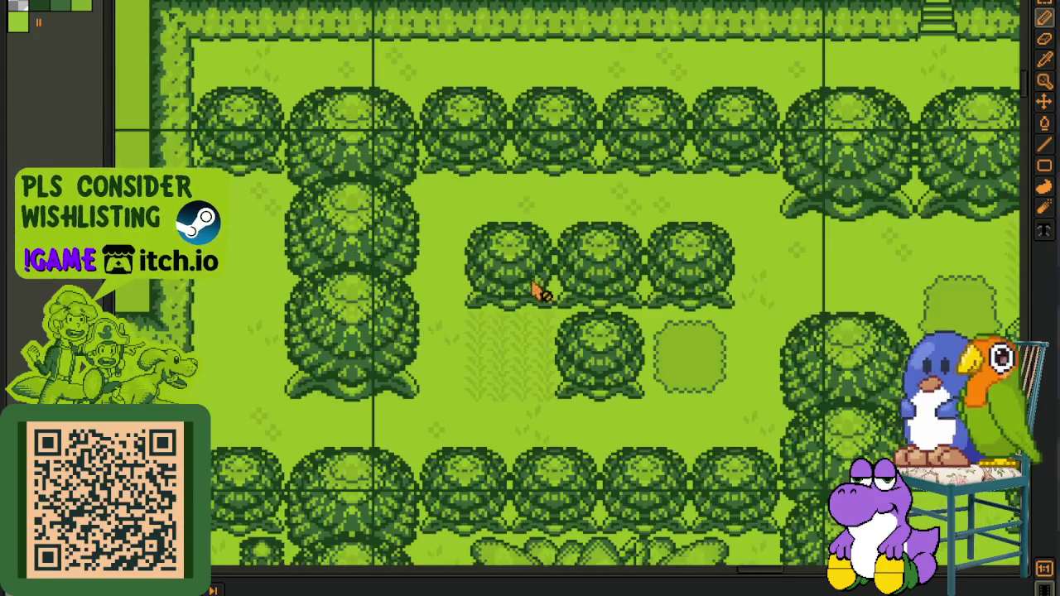
{"action": "scroll", "coordinate": [497, 290], "scroll_direction": "right", "scroll_amount": 3}
{"action": "scroll", "coordinate": [630, 277], "scroll_direction": "right", "scroll_amount": 3}
{"action": "scroll", "coordinate": [496, 267], "scroll_direction": "down", "scroll_amount": 5}
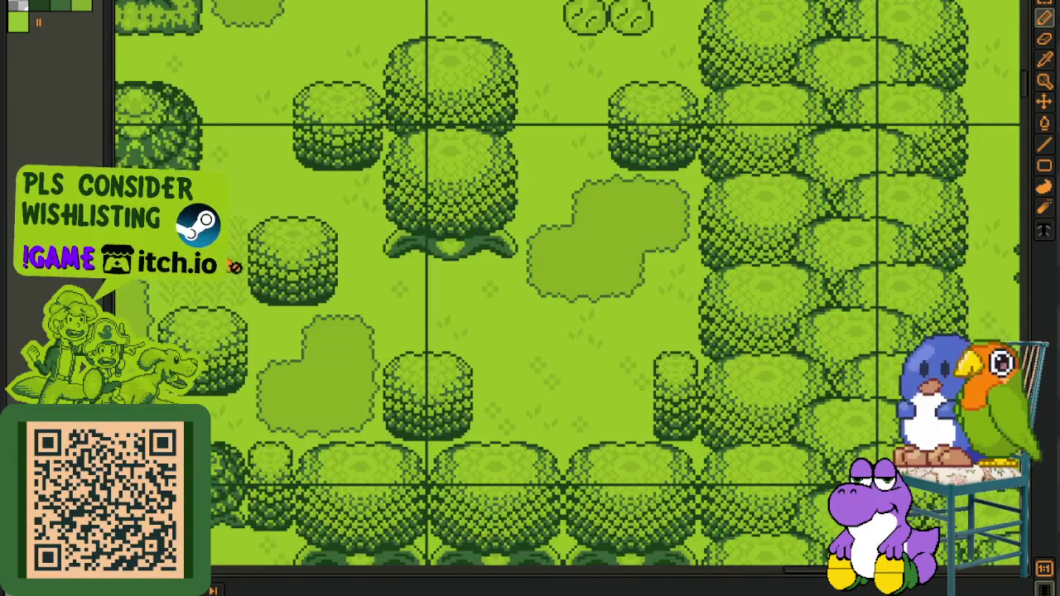
{"action": "scroll", "coordinate": [240, 260], "scroll_direction": "up", "scroll_amount": 1}
{"action": "scroll", "coordinate": [496, 356], "scroll_direction": "right", "scroll_amount": 5}
{"action": "scroll", "coordinate": [464, 344], "scroll_direction": "down", "scroll_amount": 2}
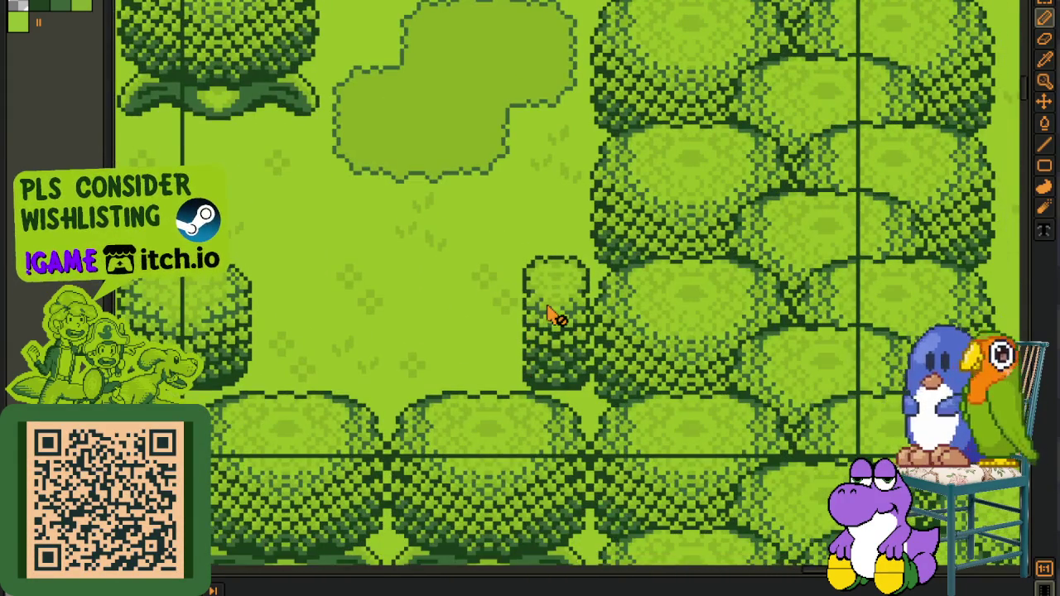
{"action": "scroll", "coordinate": [549, 321], "scroll_direction": "down", "scroll_amount": 1}
{"action": "scroll", "coordinate": [298, 311], "scroll_direction": "down", "scroll_amount": 1}
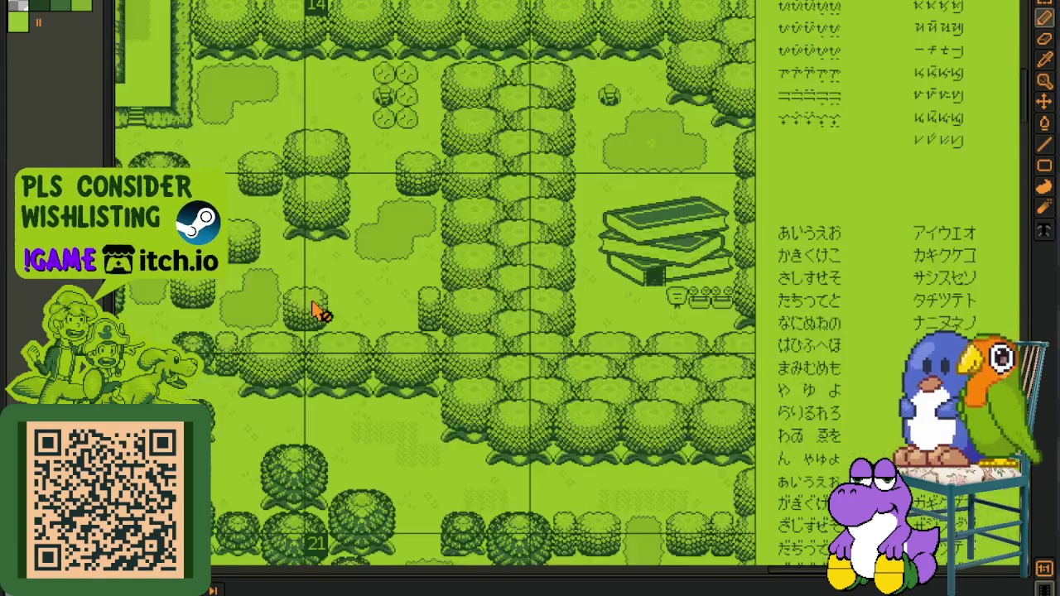
{"action": "scroll", "coordinate": [317, 311], "scroll_direction": "down", "scroll_amount": 2}
{"action": "scroll", "coordinate": [390, 301], "scroll_direction": "left", "scroll_amount": 3}
{"action": "scroll", "coordinate": [390, 442], "scroll_direction": "left", "scroll_amount": 3}
{"action": "scroll", "coordinate": [422, 367], "scroll_direction": "up", "scroll_amount": 1}
{"action": "scroll", "coordinate": [422, 366], "scroll_direction": "down", "scroll_amount": 3}
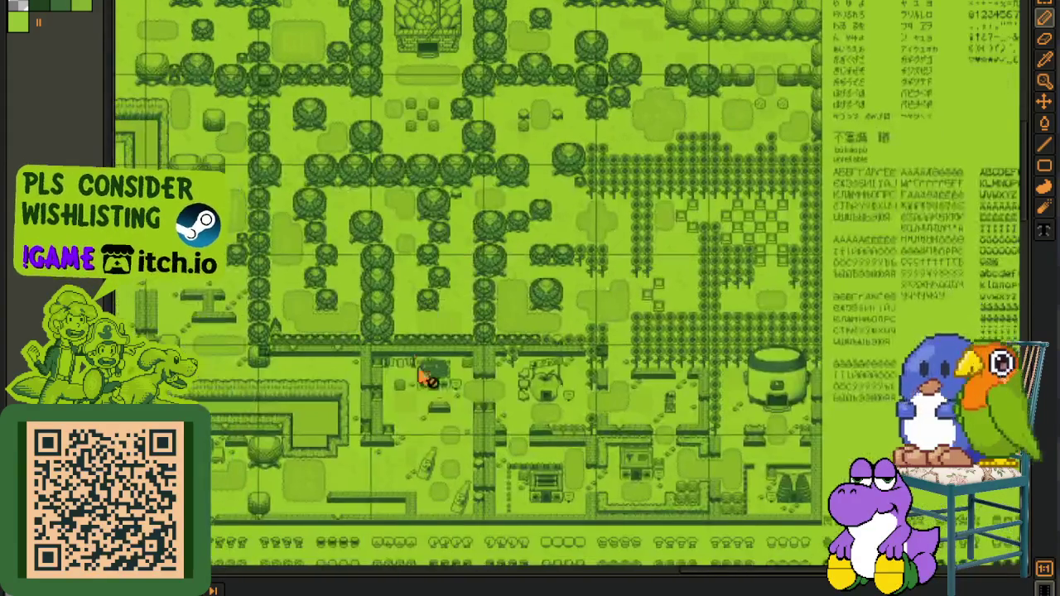
{"action": "scroll", "coordinate": [418, 365], "scroll_direction": "down", "scroll_amount": 1}
{"action": "scroll", "coordinate": [386, 367], "scroll_direction": "up", "scroll_amount": 2}
{"action": "scroll", "coordinate": [504, 326], "scroll_direction": "up", "scroll_amount": 2}
{"action": "scroll", "coordinate": [408, 389], "scroll_direction": "down", "scroll_amount": 1}
{"action": "scroll", "coordinate": [409, 389], "scroll_direction": "down", "scroll_amount": 2}
{"action": "scroll", "coordinate": [679, 298], "scroll_direction": "left", "scroll_amount": 3}
{"action": "scroll", "coordinate": [414, 359], "scroll_direction": "up", "scroll_amount": 1}
{"action": "scroll", "coordinate": [423, 364], "scroll_direction": "up", "scroll_amount": 1}
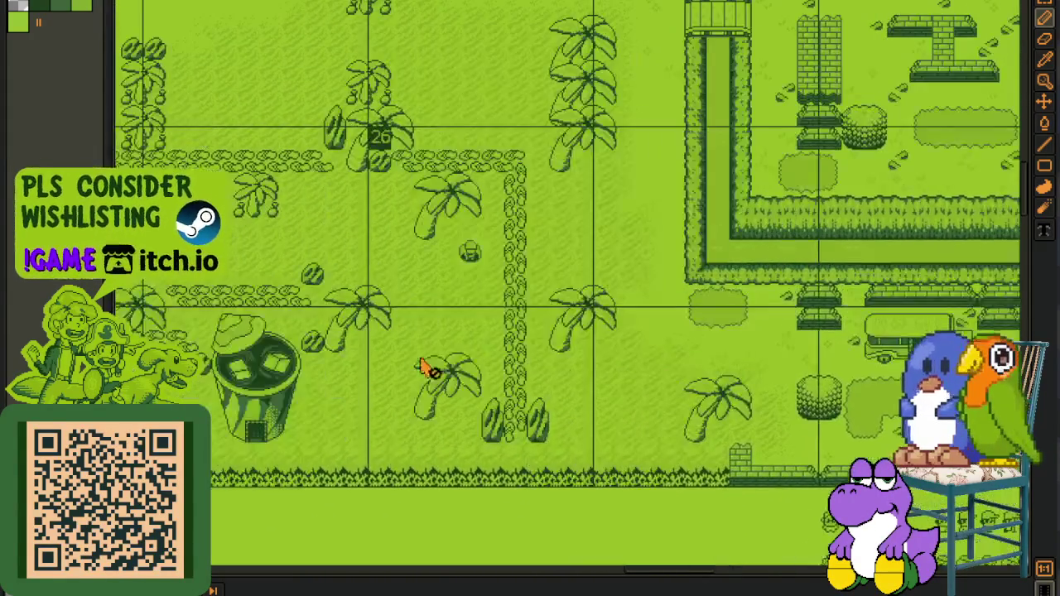
{"action": "scroll", "coordinate": [410, 332], "scroll_direction": "up", "scroll_amount": 1}
{"action": "scroll", "coordinate": [401, 298], "scroll_direction": "left", "scroll_amount": 1}
{"action": "scroll", "coordinate": [401, 141], "scroll_direction": "up", "scroll_amount": 2}
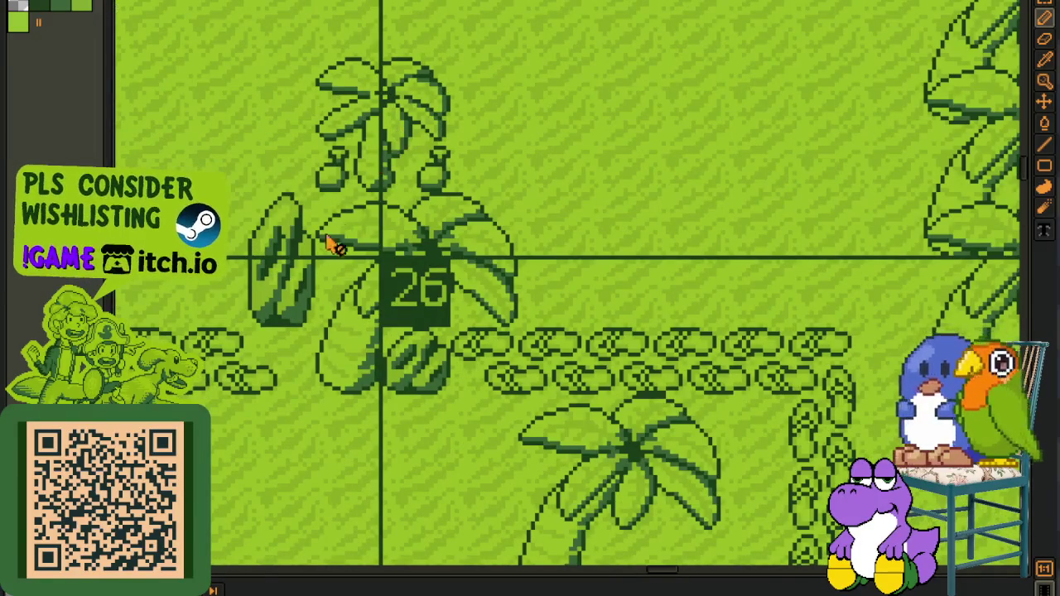
{"action": "scroll", "coordinate": [473, 218], "scroll_direction": "down", "scroll_amount": 2}
{"action": "scroll", "coordinate": [504, 289], "scroll_direction": "down", "scroll_amount": 1}
{"action": "scroll", "coordinate": [982, 232], "scroll_direction": "right", "scroll_amount": 3}
{"action": "scroll", "coordinate": [313, 317], "scroll_direction": "up", "scroll_amount": 2}
{"action": "scroll", "coordinate": [313, 317], "scroll_direction": "down", "scroll_amount": 2}
{"action": "scroll", "coordinate": [502, 332], "scroll_direction": "down", "scroll_amount": 1}
{"action": "scroll", "coordinate": [385, 303], "scroll_direction": "up", "scroll_amount": 1}
{"action": "scroll", "coordinate": [368, 299], "scroll_direction": "up", "scroll_amount": 2}
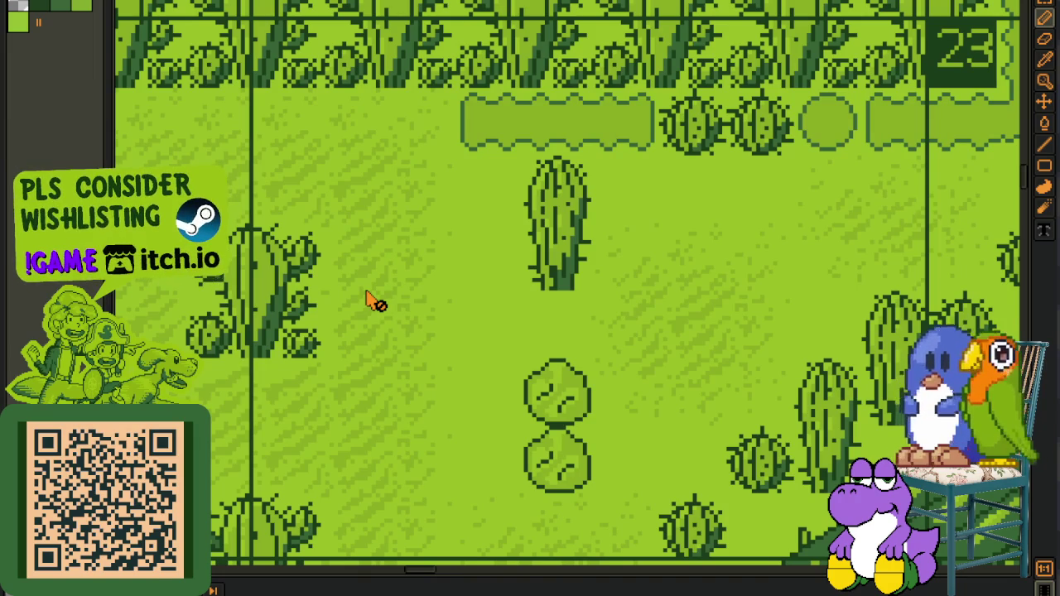
{"action": "scroll", "coordinate": [368, 300], "scroll_direction": "down", "scroll_amount": 1}
{"action": "scroll", "coordinate": [473, 268], "scroll_direction": "down", "scroll_amount": 1}
{"action": "scroll", "coordinate": [630, 217], "scroll_direction": "up", "scroll_amount": 1}
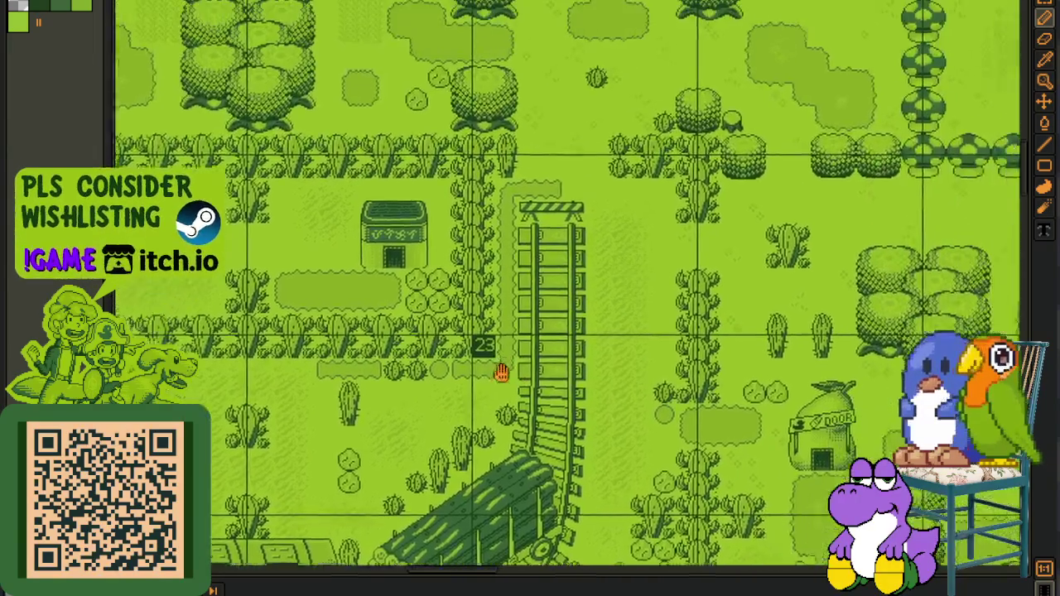
{"action": "scroll", "coordinate": [515, 338], "scroll_direction": "up", "scroll_amount": 1}
{"action": "scroll", "coordinate": [568, 325], "scroll_direction": "down", "scroll_amount": 2}
Look over the castle and the paths below it, then return to the portrait sheet
{"action": "left_click_drag", "start_coordinate": [558, 343], "coordinate": [508, 433]}
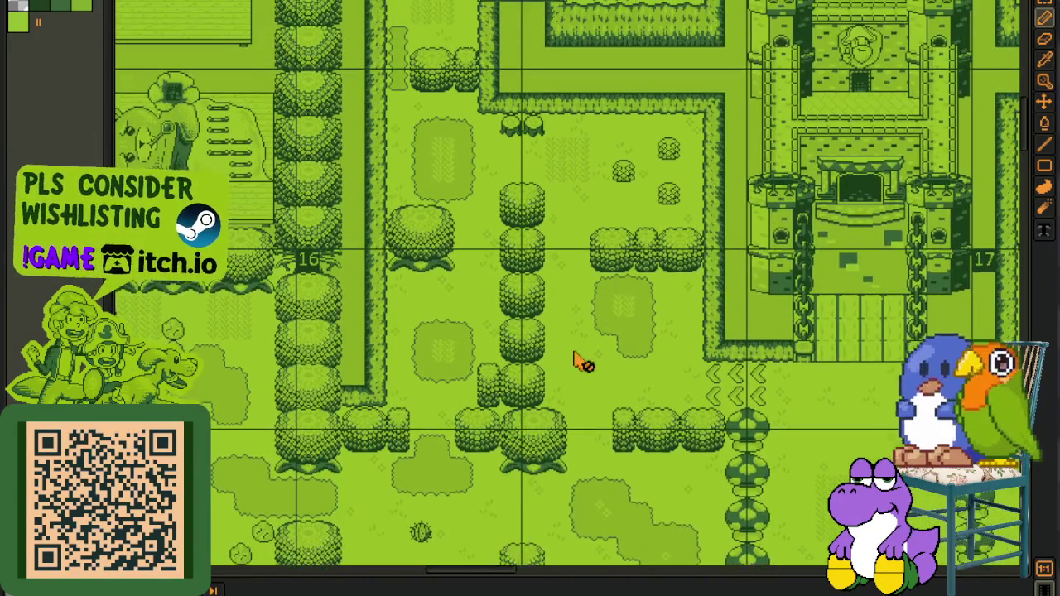
{"action": "scroll", "coordinate": [572, 366], "scroll_direction": "up", "scroll_amount": 2}
{"action": "scroll", "coordinate": [483, 368], "scroll_direction": "down", "scroll_amount": 1}
{"action": "scroll", "coordinate": [450, 497], "scroll_direction": "up", "scroll_amount": 1}
{"action": "scroll", "coordinate": [525, 373], "scroll_direction": "down", "scroll_amount": 1}
{"action": "scroll", "coordinate": [479, 398], "scroll_direction": "up", "scroll_amount": 1}
{"action": "scroll", "coordinate": [478, 397], "scroll_direction": "down", "scroll_amount": 2}
{"action": "left_click_drag", "start_coordinate": [480, 381], "coordinate": [572, 345]}
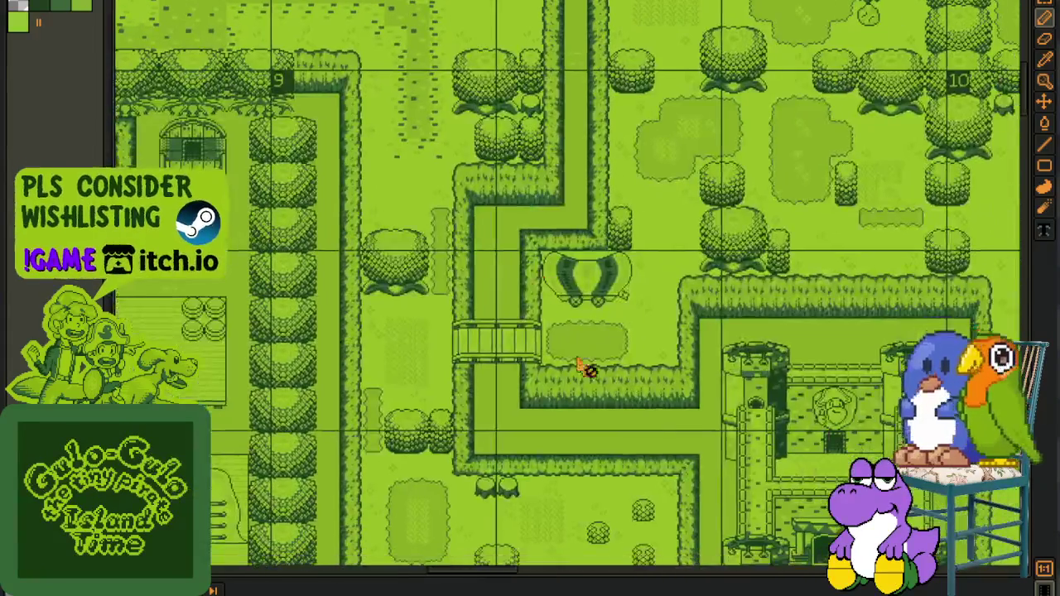
{"action": "scroll", "coordinate": [572, 346], "scroll_direction": "up", "scroll_amount": 2}
{"action": "scroll", "coordinate": [460, 181], "scroll_direction": "down", "scroll_amount": 2}
{"action": "left_click_drag", "start_coordinate": [421, 107], "coordinate": [356, 87]}
{"action": "scroll", "coordinate": [188, 58], "scroll_direction": "up", "scroll_amount": 2}
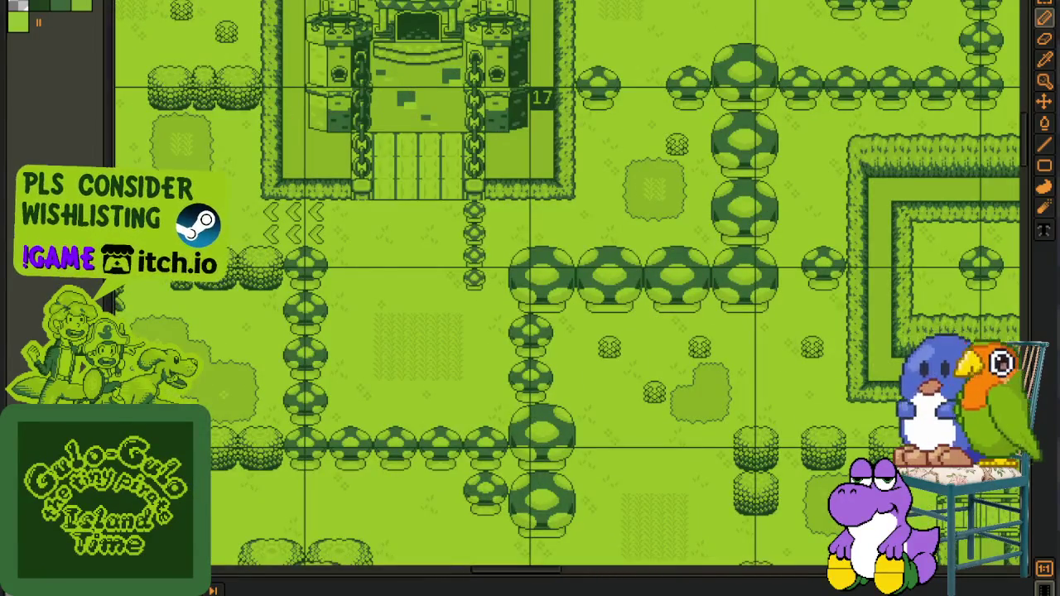
{"action": "key", "text": "ctrl+Tab"}
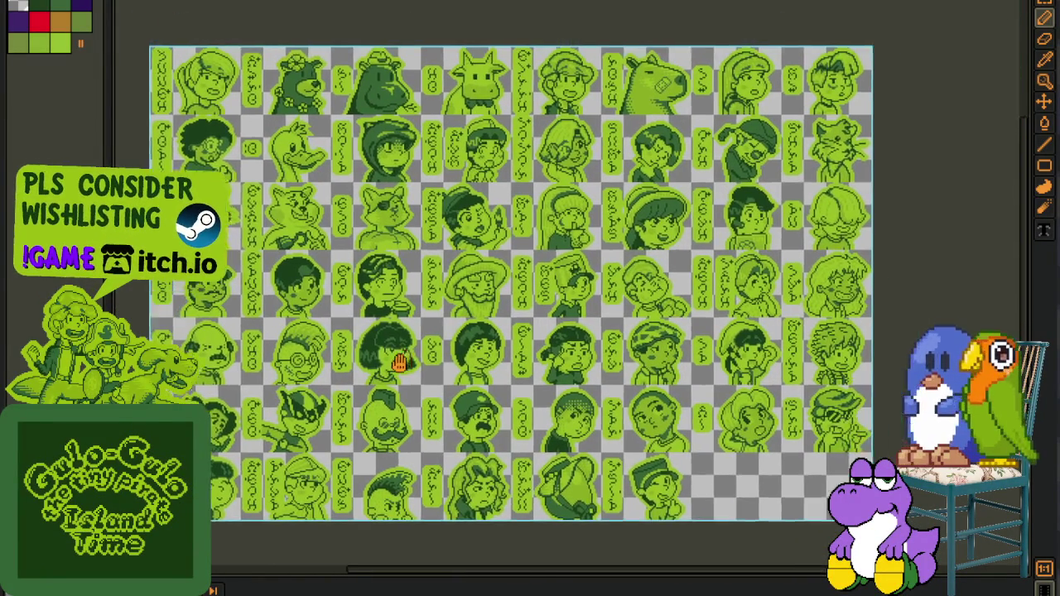
Pan the portrait sheet, select the pencil tool with B and show the timeline
{"action": "left_click_drag", "start_coordinate": [472, 307], "coordinate": [378, 383]}
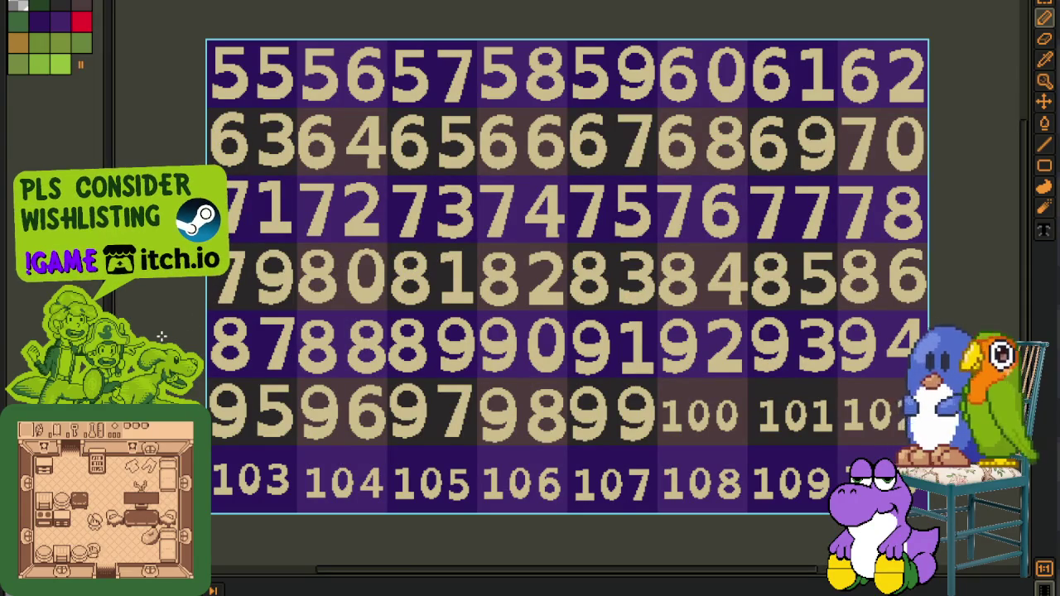
{"action": "key", "text": "b"}
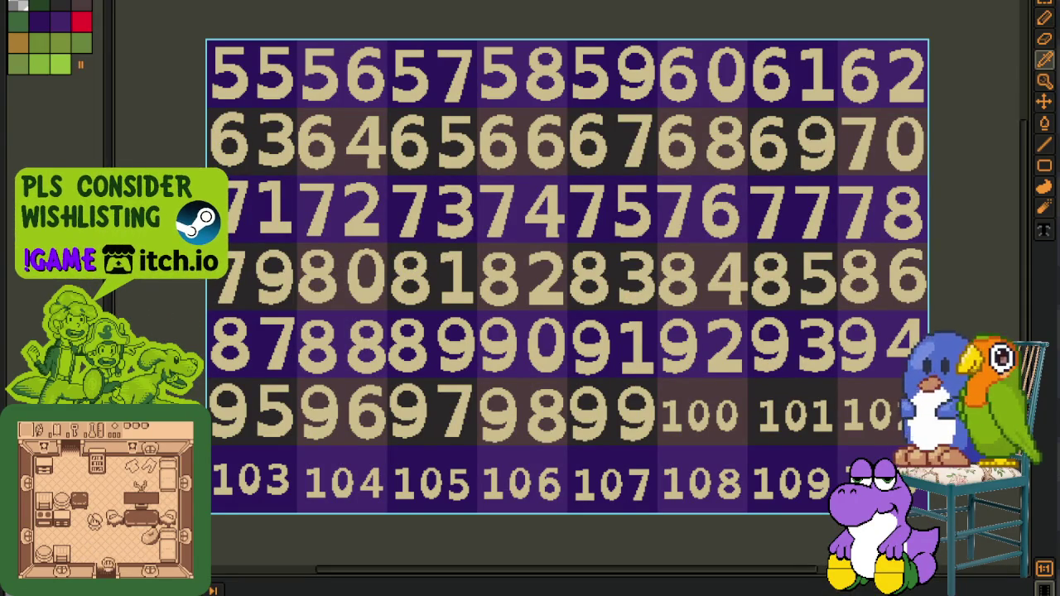
{"action": "key", "text": "Tab"}
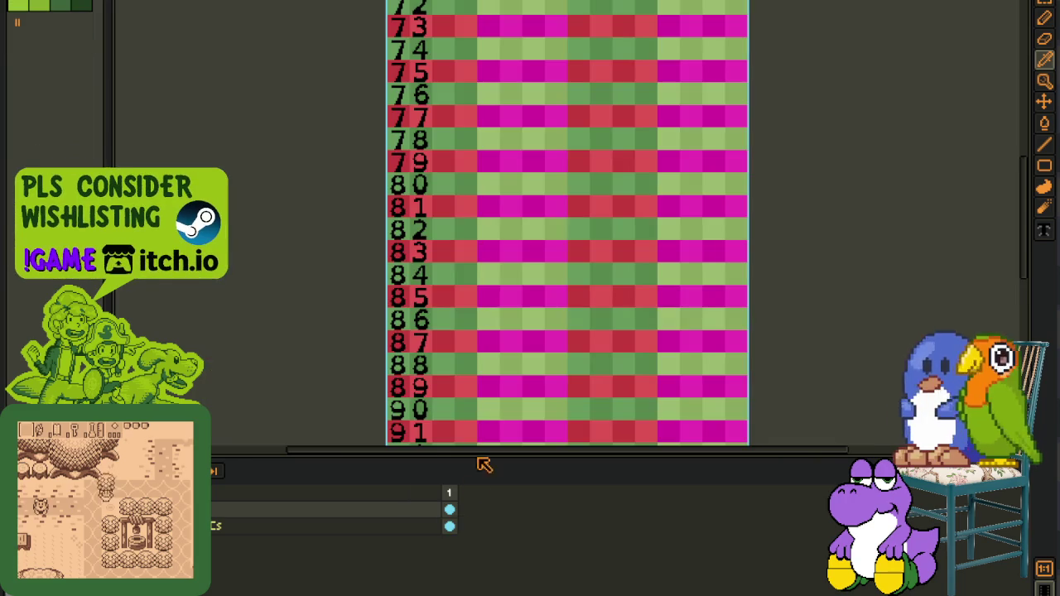
Scroll the numbered sheet and bring up the game UI mockup sheet
{"action": "scroll", "coordinate": [485, 260], "scroll_direction": "up", "scroll_amount": 4}
{"action": "scroll", "coordinate": [472, 379], "scroll_direction": "up", "scroll_amount": 2}
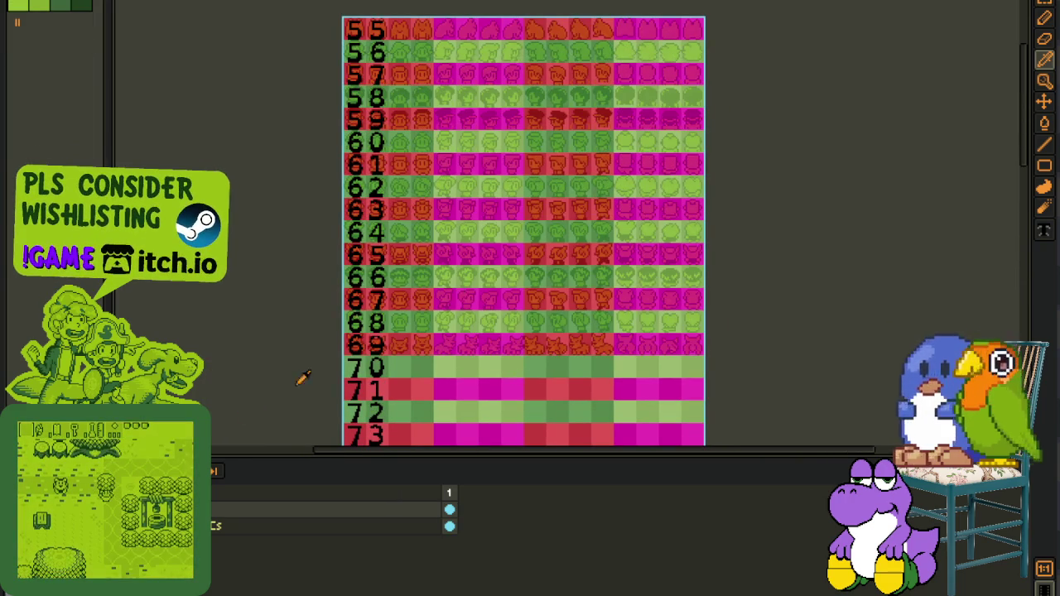
{"action": "scroll", "coordinate": [348, 344], "scroll_direction": "up", "scroll_amount": 2}
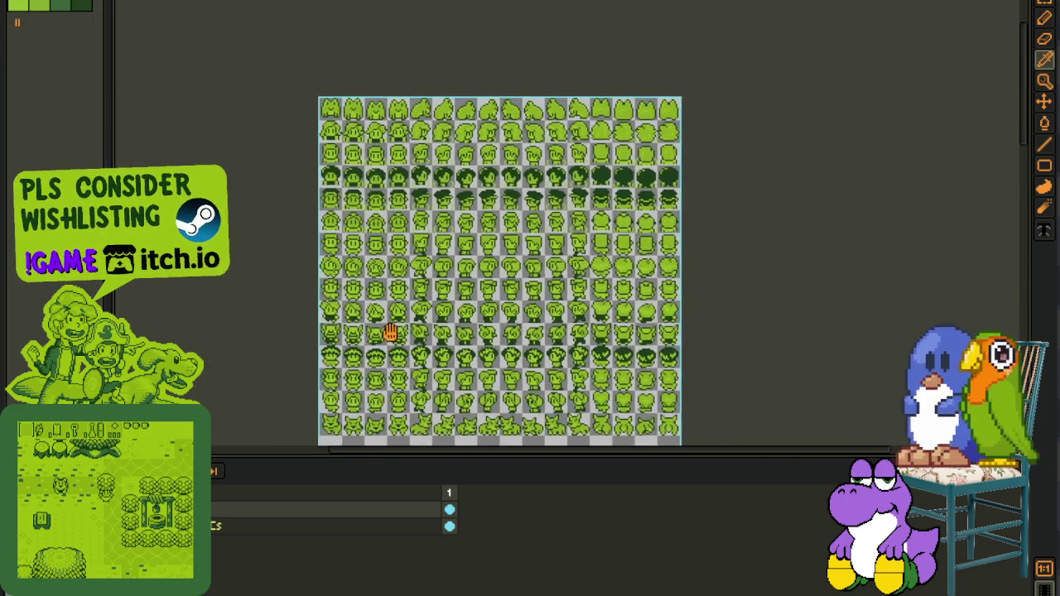
{"action": "scroll", "coordinate": [392, 322], "scroll_direction": "up", "scroll_amount": 2}
{"action": "scroll", "coordinate": [402, 265], "scroll_direction": "down", "scroll_amount": 2}
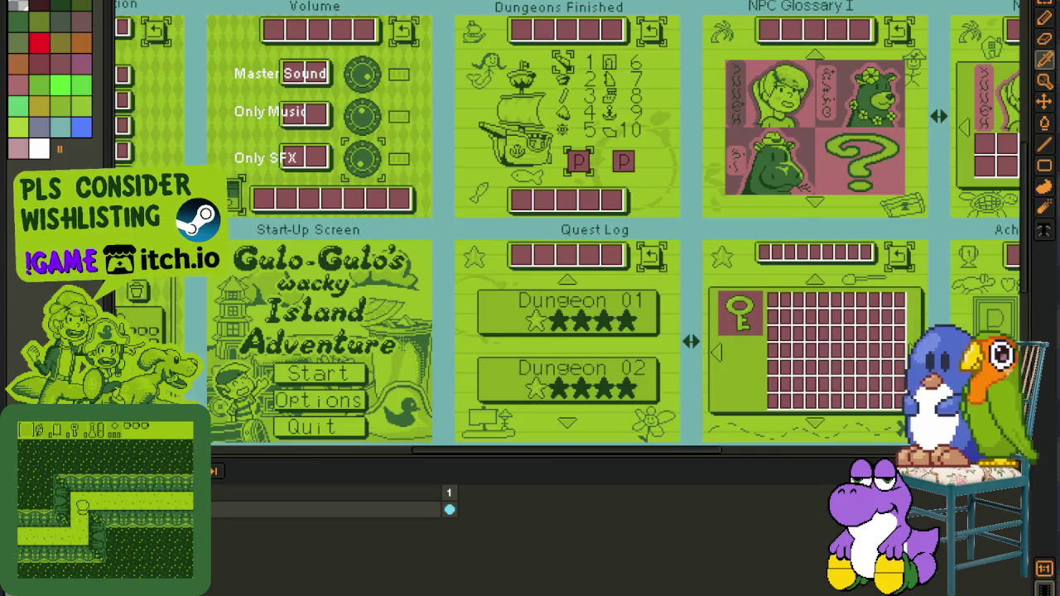
{"action": "scroll", "coordinate": [397, 265], "scroll_direction": "down", "scroll_amount": 2}
Pan across the menu mockup screens and open the layer's context menu in the timeline
{"action": "mouse_move", "coordinate": [587, 166]}
{"action": "left_mouse_down"}
{"action": "mouse_move", "coordinate": [396, 265]}
{"action": "mouse_move", "coordinate": [398, 276]}
{"action": "left_mouse_up"}
{"action": "scroll", "coordinate": [592, 187], "scroll_direction": "up", "scroll_amount": 2}
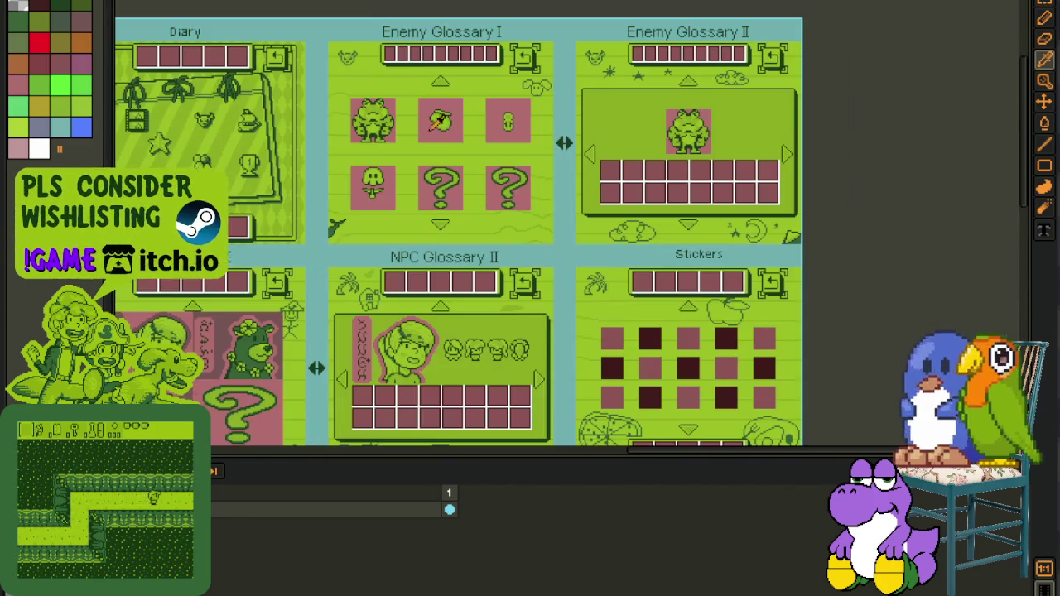
{"action": "scroll", "coordinate": [679, 203], "scroll_direction": "down", "scroll_amount": 2}
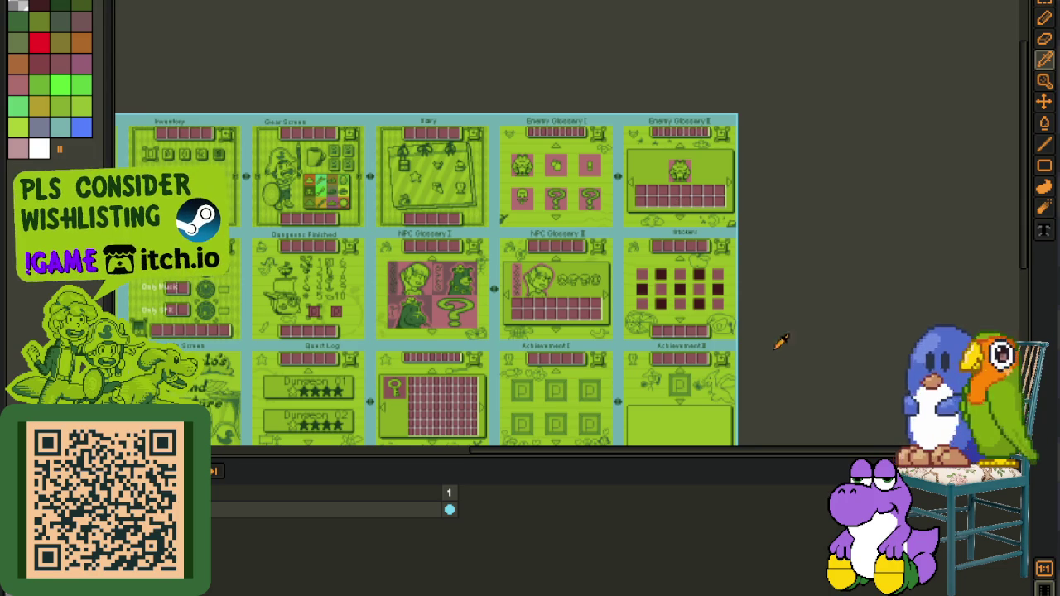
{"action": "scroll", "coordinate": [791, 290], "scroll_direction": "down", "scroll_amount": 3}
{"action": "scroll", "coordinate": [684, 302], "scroll_direction": "down", "scroll_amount": 2}
{"action": "scroll", "coordinate": [685, 302], "scroll_direction": "left", "scroll_amount": 2}
{"action": "mouse_move", "coordinate": [461, 310]}
{"action": "left_mouse_down"}
{"action": "mouse_move", "coordinate": [778, 362]}
{"action": "mouse_move", "coordinate": [486, 416]}
{"action": "left_mouse_up"}
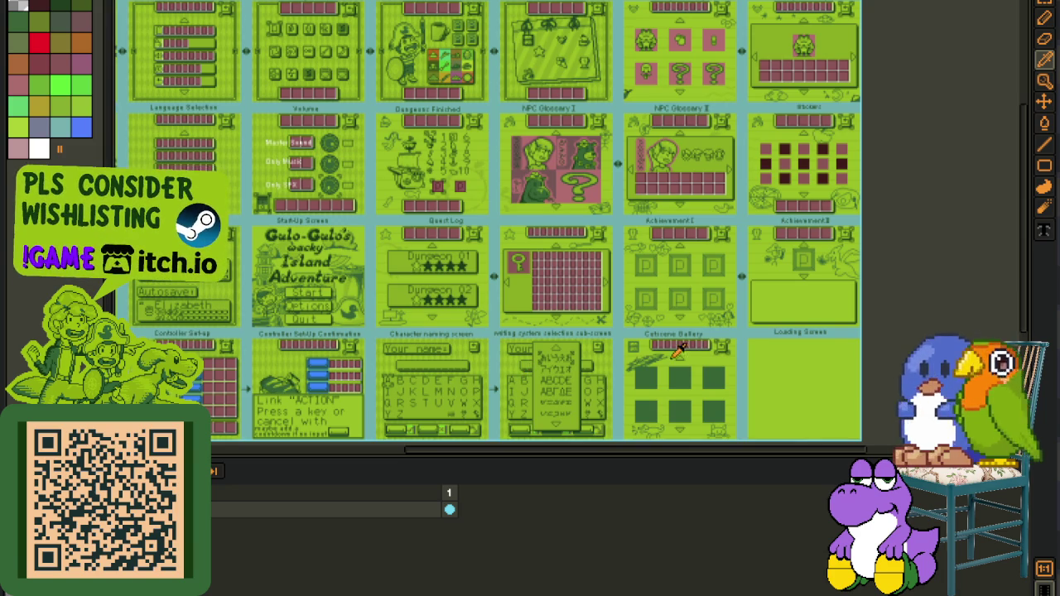
{"action": "right_click", "coordinate": [229, 516]}
{"action": "mouse_move", "coordinate": [253, 515]}
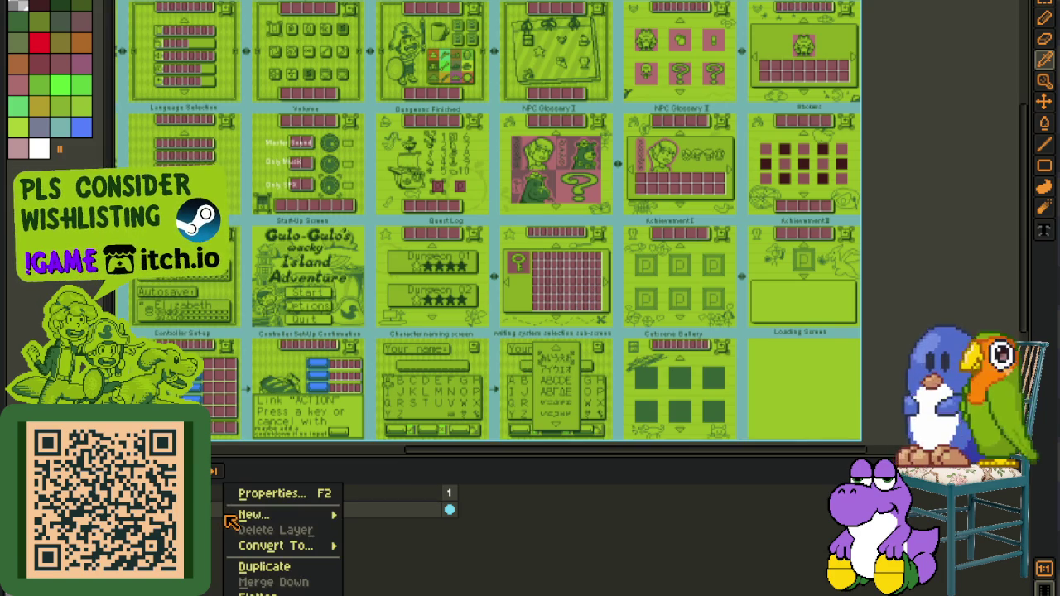
Add a new empty layer and hide the timeline to enlarge the canvas
{"action": "left_click", "coordinate": [394, 520]}
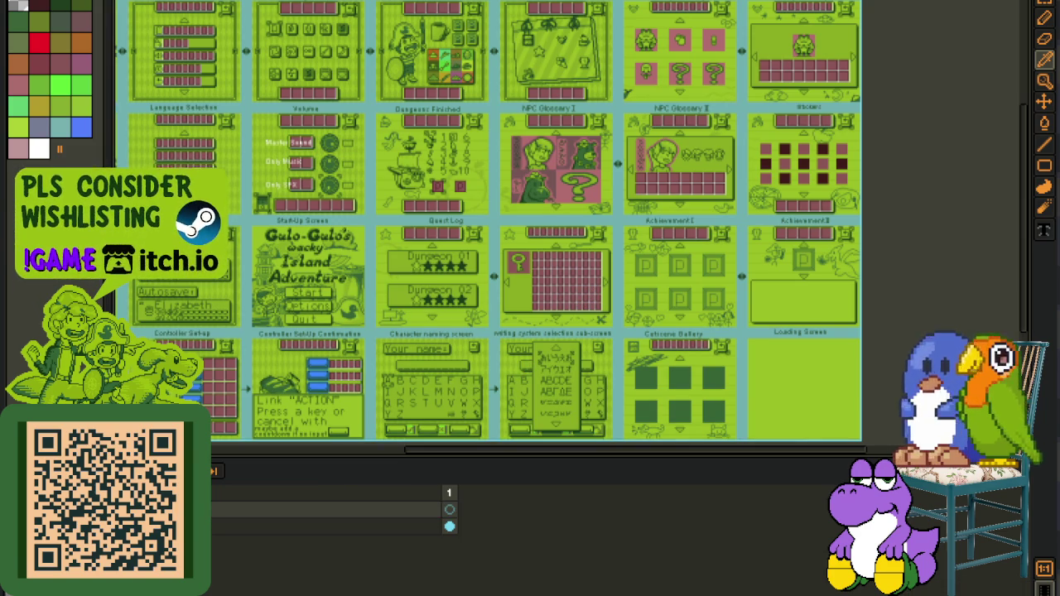
{"action": "scroll", "coordinate": [538, 282], "scroll_direction": "up", "scroll_amount": 5}
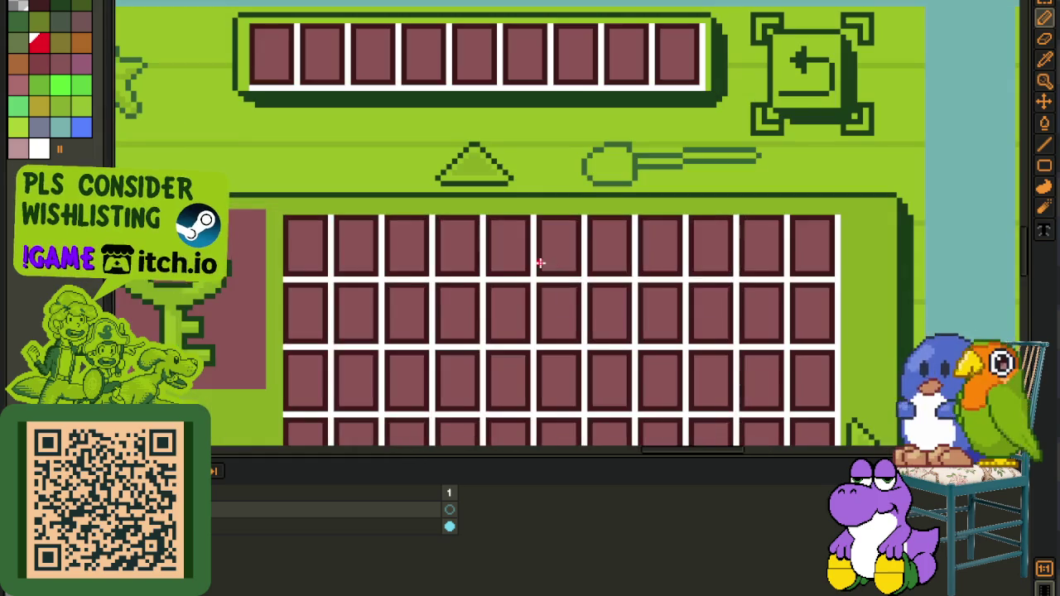
{"action": "scroll", "coordinate": [385, 329], "scroll_direction": "down", "scroll_amount": 1}
{"action": "key", "text": "Tab"}
Scribble black strokes across the key panel's grid and the NPC Glossary II slots
{"action": "mouse_move", "coordinate": [364, 327]}
{"action": "left_mouse_down"}
{"action": "mouse_move", "coordinate": [353, 336]}
{"action": "mouse_move", "coordinate": [324, 263]}
{"action": "mouse_move", "coordinate": [603, 336]}
{"action": "mouse_move", "coordinate": [606, 468]}
{"action": "left_mouse_up"}
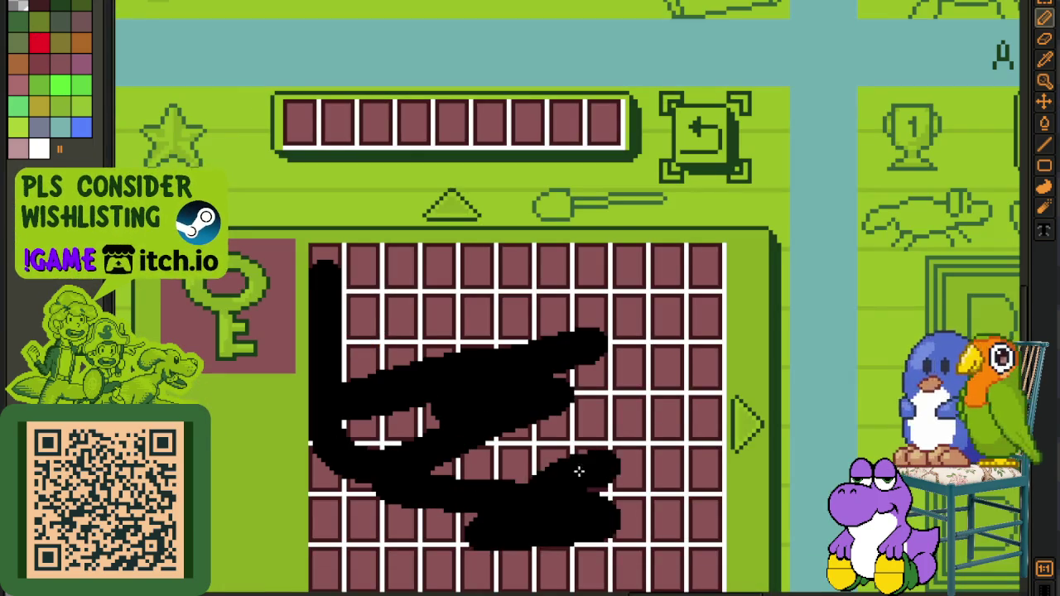
{"action": "scroll", "coordinate": [606, 468], "scroll_direction": "down", "scroll_amount": 3}
{"action": "scroll", "coordinate": [721, 282], "scroll_direction": "up", "scroll_amount": 3}
{"action": "left_click_drag", "start_coordinate": [426, 263], "coordinate": [704, 265]}
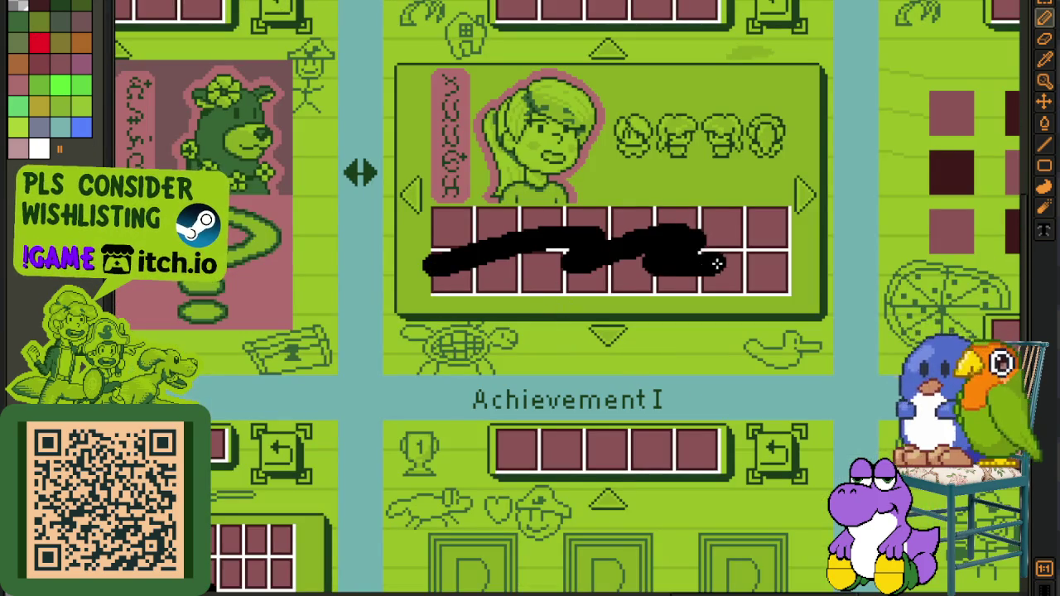
{"action": "scroll", "coordinate": [596, 273], "scroll_direction": "down", "scroll_amount": 1}
{"action": "scroll", "coordinate": [386, 300], "scroll_direction": "down", "scroll_amount": 1}
{"action": "scroll", "coordinate": [386, 301], "scroll_direction": "down", "scroll_amount": 1}
{"action": "scroll", "coordinate": [419, 190], "scroll_direction": "up", "scroll_amount": 5}
Scribble black across the Enemy Glossary II slots and the Achievement II box
{"action": "left_click_drag", "start_coordinate": [418, 189], "coordinate": [861, 104]}
{"action": "scroll", "coordinate": [663, 176], "scroll_direction": "down", "scroll_amount": 3}
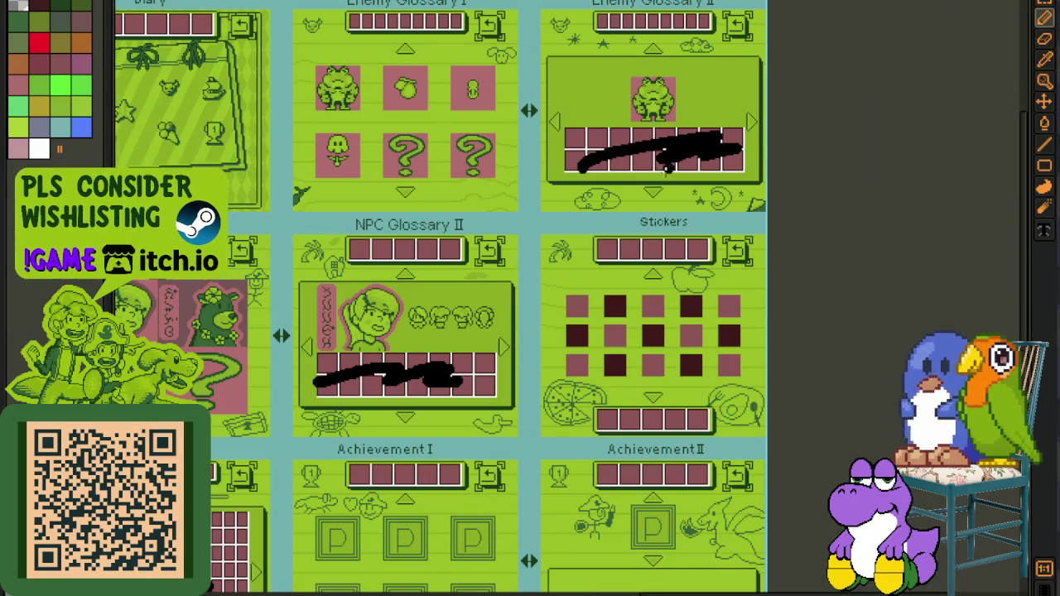
{"action": "scroll", "coordinate": [642, 390], "scroll_direction": "down", "scroll_amount": 3}
{"action": "scroll", "coordinate": [654, 190], "scroll_direction": "down", "scroll_amount": 2}
{"action": "scroll", "coordinate": [621, 298], "scroll_direction": "up", "scroll_amount": 4}
{"action": "scroll", "coordinate": [553, 293], "scroll_direction": "up", "scroll_amount": 1}
{"action": "scroll", "coordinate": [553, 293], "scroll_direction": "up", "scroll_amount": 1}
{"action": "mouse_move", "coordinate": [409, 346]}
{"action": "left_mouse_down"}
{"action": "mouse_move", "coordinate": [638, 230]}
{"action": "mouse_move", "coordinate": [757, 311]}
{"action": "left_mouse_up"}
{"action": "scroll", "coordinate": [745, 311], "scroll_direction": "down", "scroll_amount": 2}
{"action": "scroll", "coordinate": [671, 317], "scroll_direction": "down", "scroll_amount": 1}
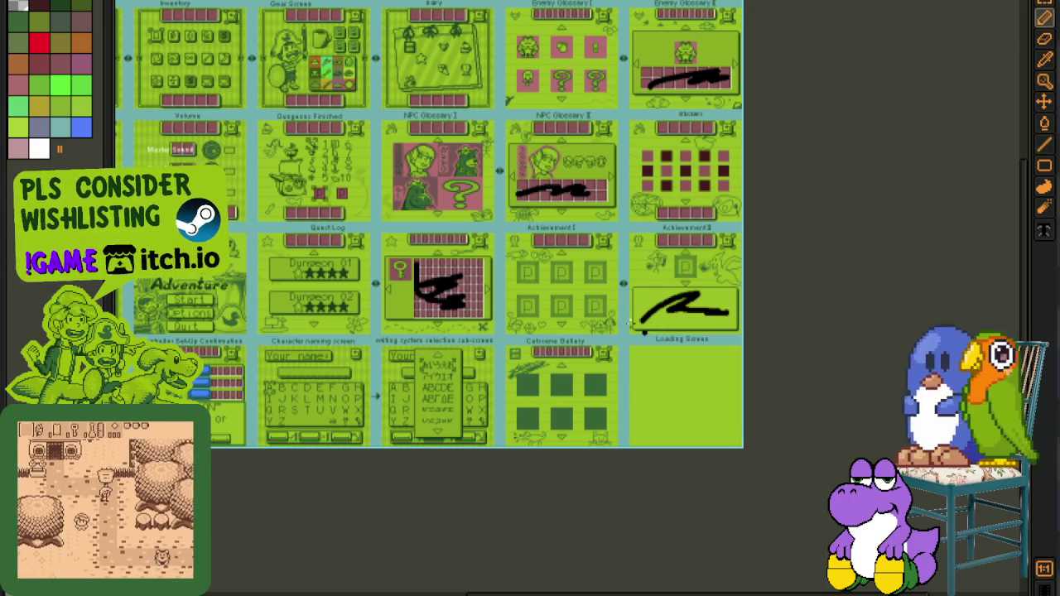
{"action": "key", "text": "b"}
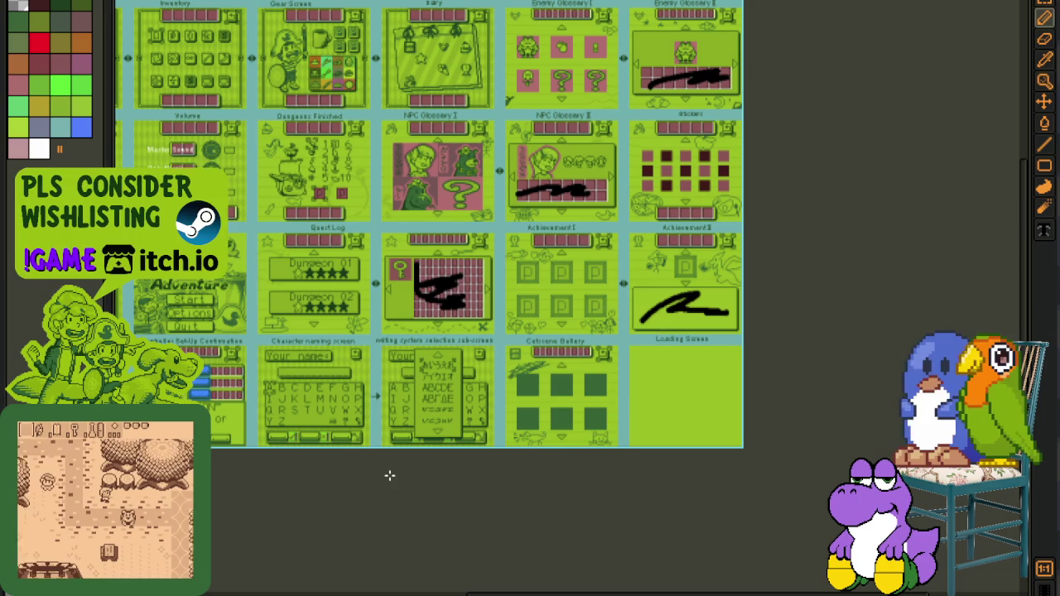
{"action": "left_click_drag", "start_coordinate": [397, 468], "coordinate": [589, 453]}
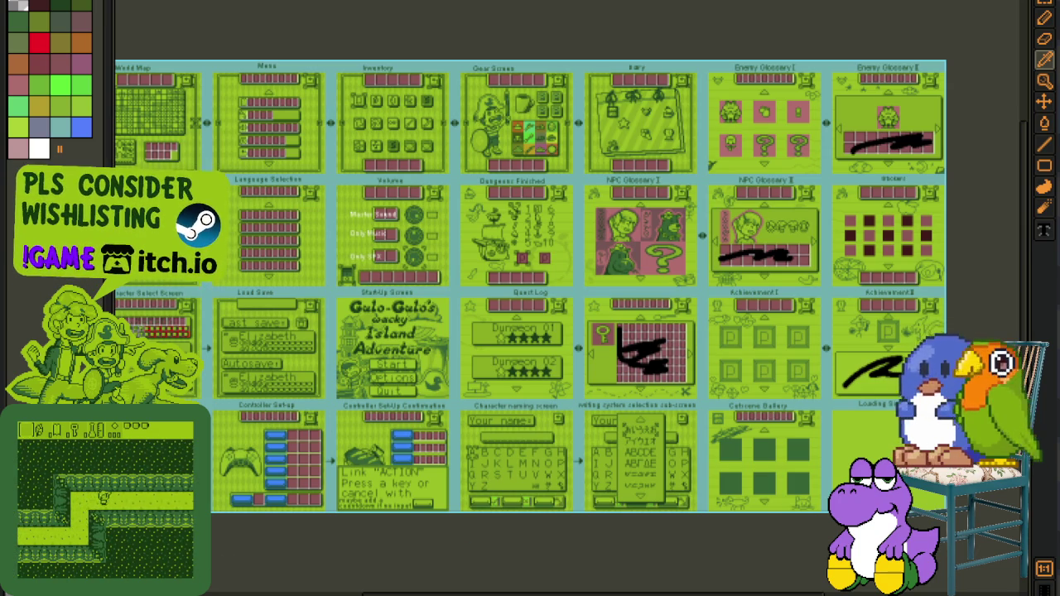
{"action": "left_click", "coordinate": [620, 474]}
Flag a mine, reveal the safe cells along the row to its left, then flag two more mines
{"action": "right_click", "coordinate": [620, 472]}
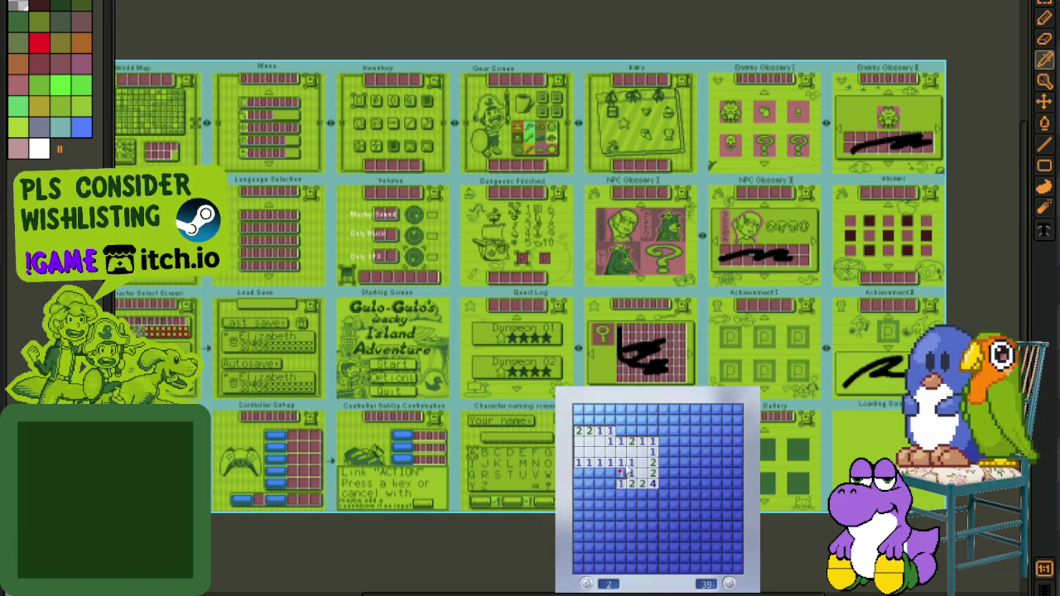
{"action": "left_click", "coordinate": [617, 484]}
{"action": "left_click", "coordinate": [610, 494]}
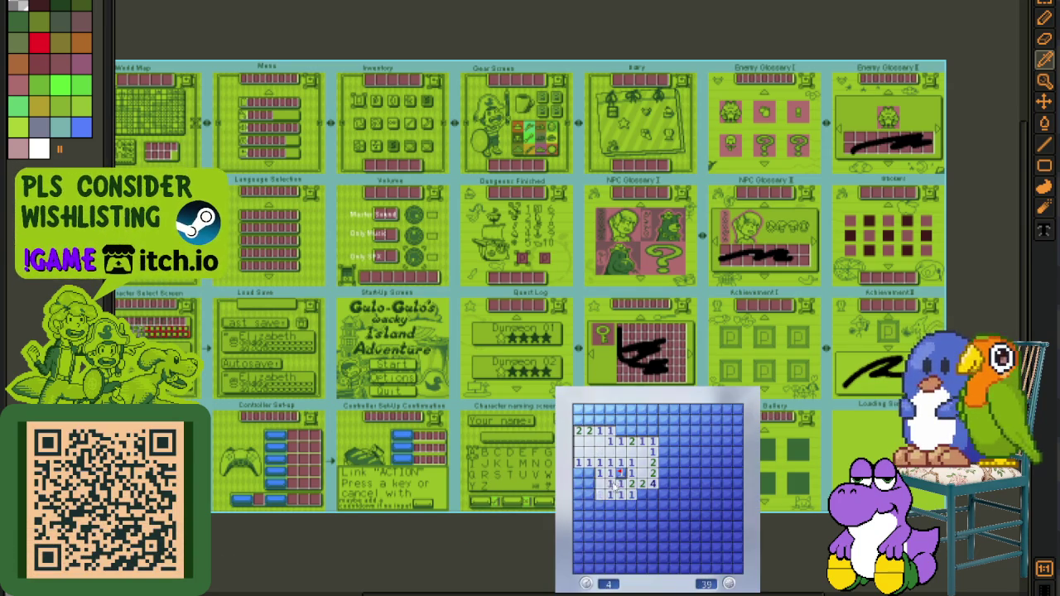
{"action": "left_click", "coordinate": [599, 494]}
{"action": "left_click", "coordinate": [587, 495]}
{"action": "right_click", "coordinate": [642, 494]}
{"action": "right_click", "coordinate": [652, 494]}
Work rightward across the field, flagging suspected mines and opening the safe cells beside them
{"action": "left_click", "coordinate": [642, 514]}
{"action": "right_click", "coordinate": [662, 494]}
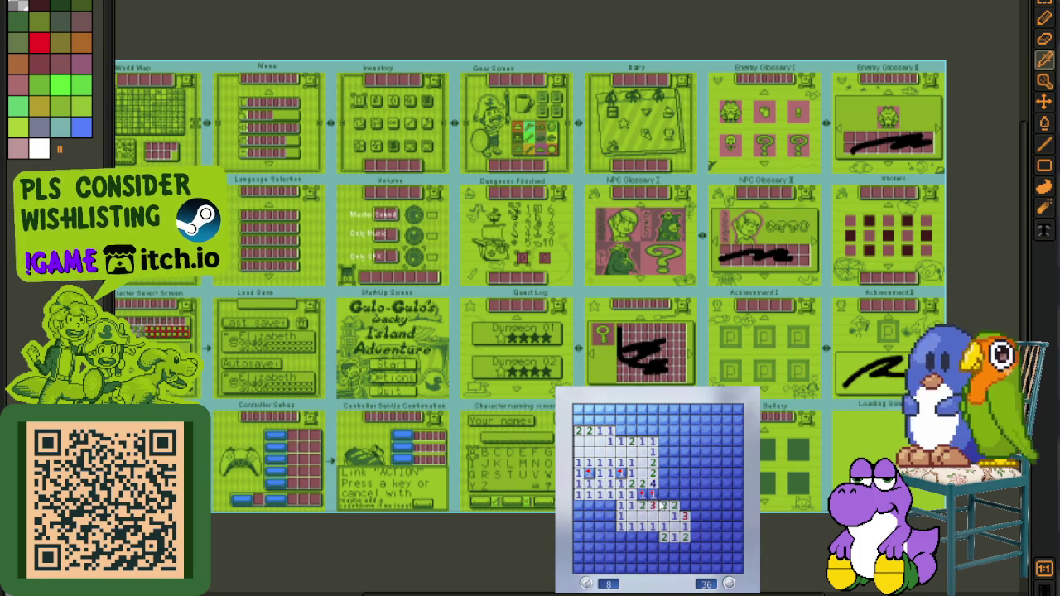
{"action": "right_click", "coordinate": [673, 484]}
{"action": "left_click", "coordinate": [679, 496]}
{"action": "right_click", "coordinate": [694, 505]}
{"action": "left_click", "coordinate": [703, 515]}
{"action": "right_click", "coordinate": [694, 525]}
{"action": "left_click", "coordinate": [695, 536]}
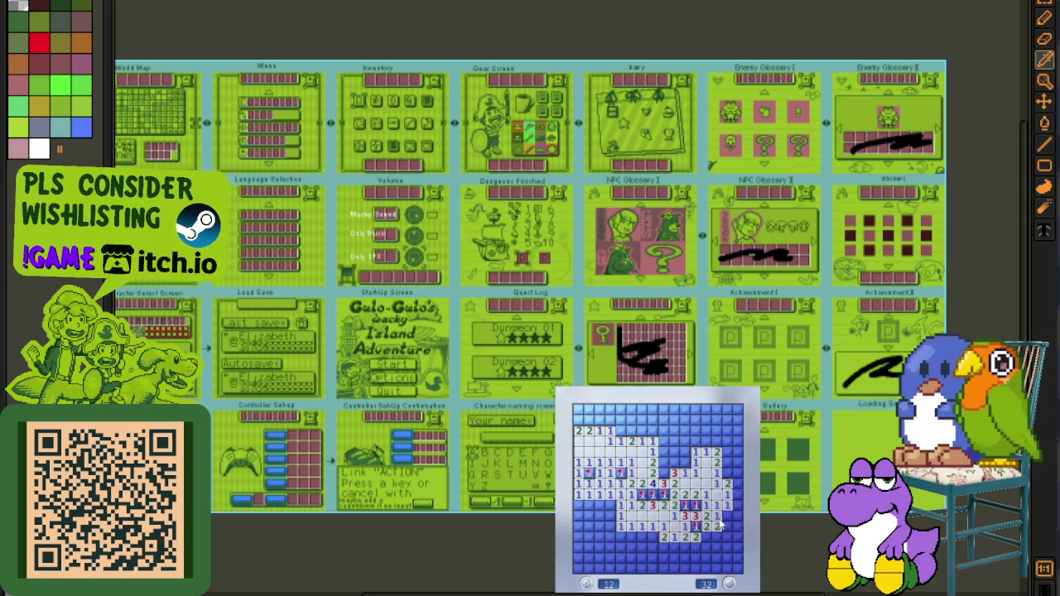
Flag another mine on the right and reveal the safe cells in the lower rows
{"action": "right_click", "coordinate": [726, 515]}
{"action": "left_click", "coordinate": [717, 537]}
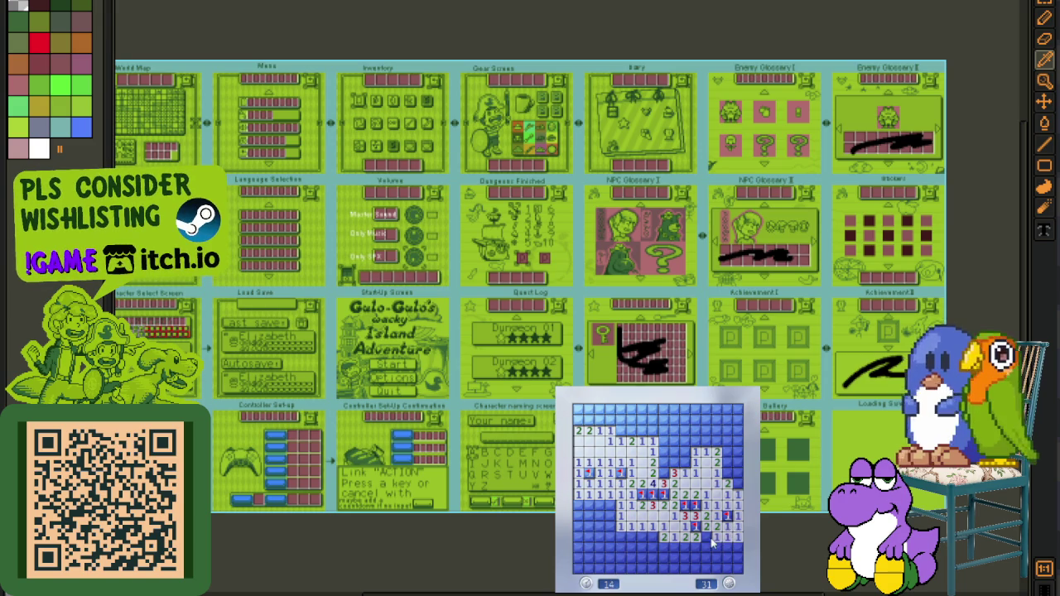
{"action": "left_click", "coordinate": [696, 546]}
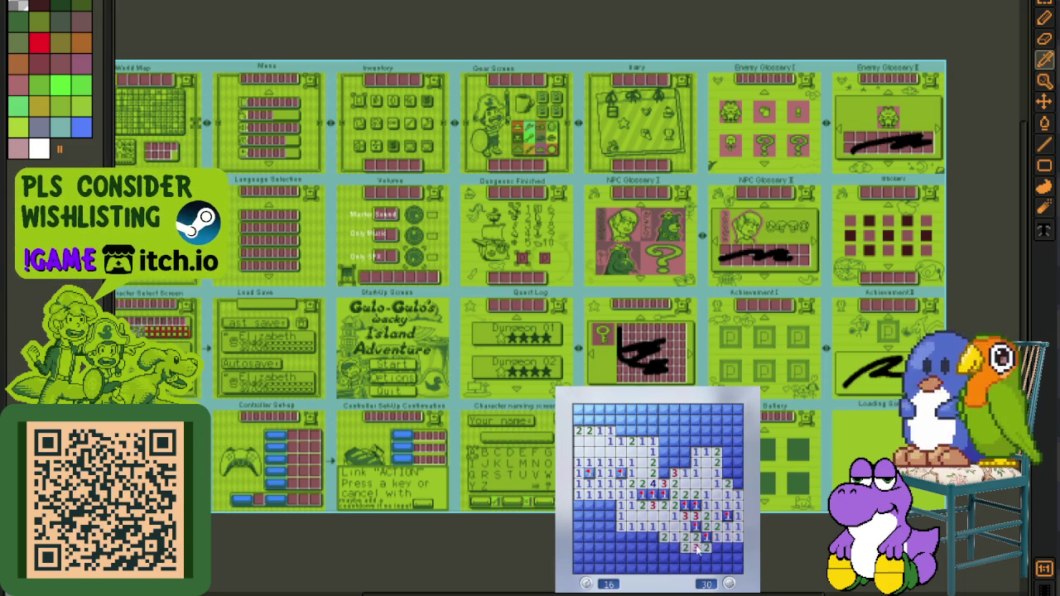
{"action": "left_click", "coordinate": [728, 548]}
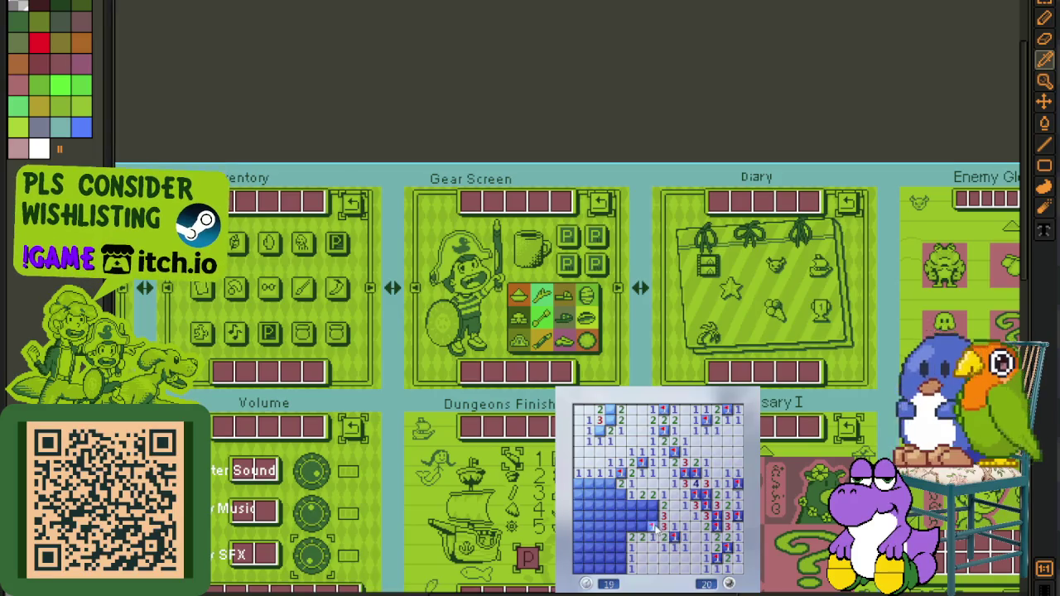
Clear the numbered cells on the left side and flag the two mines there
{"action": "left_click", "coordinate": [638, 505]}
{"action": "left_click", "coordinate": [627, 515]}
{"action": "left_click", "coordinate": [611, 483]}
{"action": "right_click", "coordinate": [614, 494]}
{"action": "right_click", "coordinate": [588, 484]}
{"action": "left_click", "coordinate": [589, 495]}
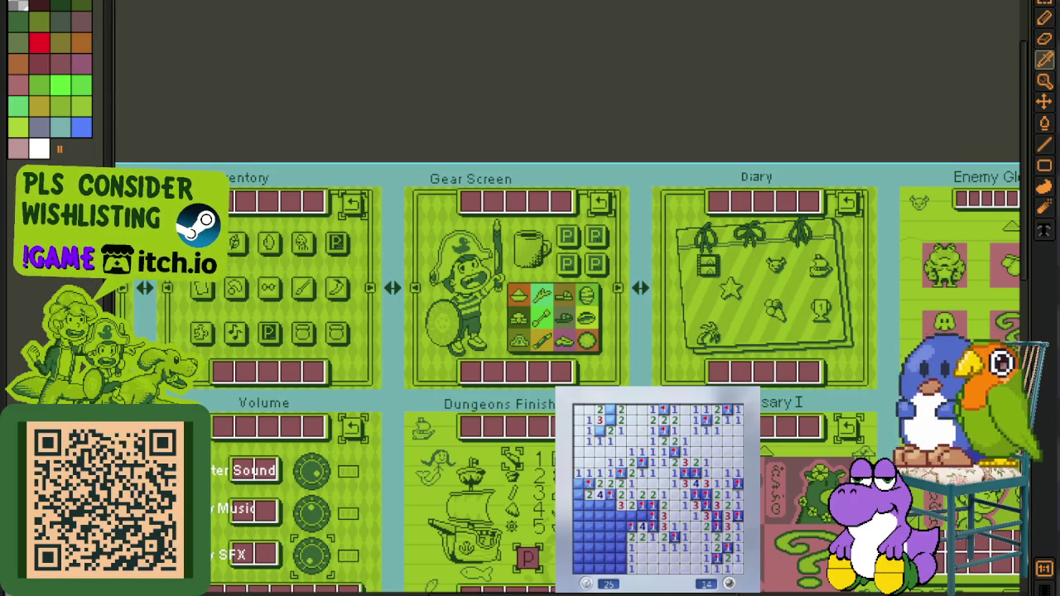